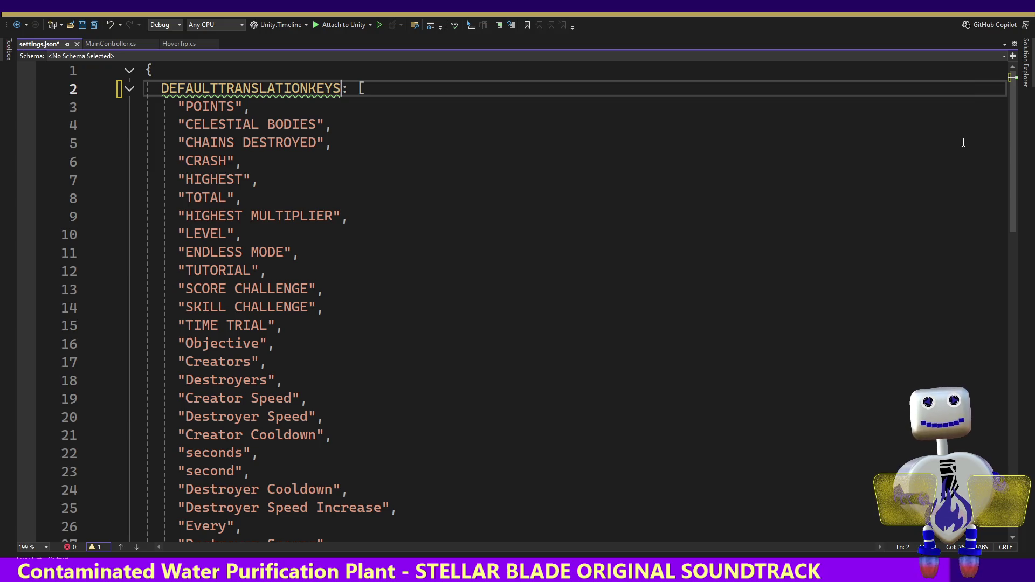
- Rework the quotes around DEFAULTTRANSLATIONKEYS in settings.json into double quotes and save
type("'")
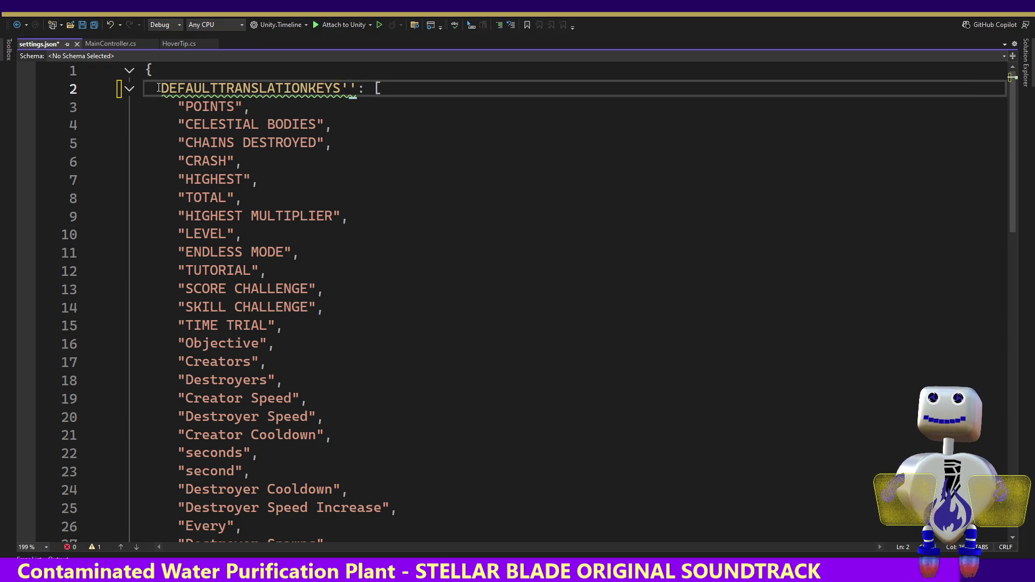
type("\"")
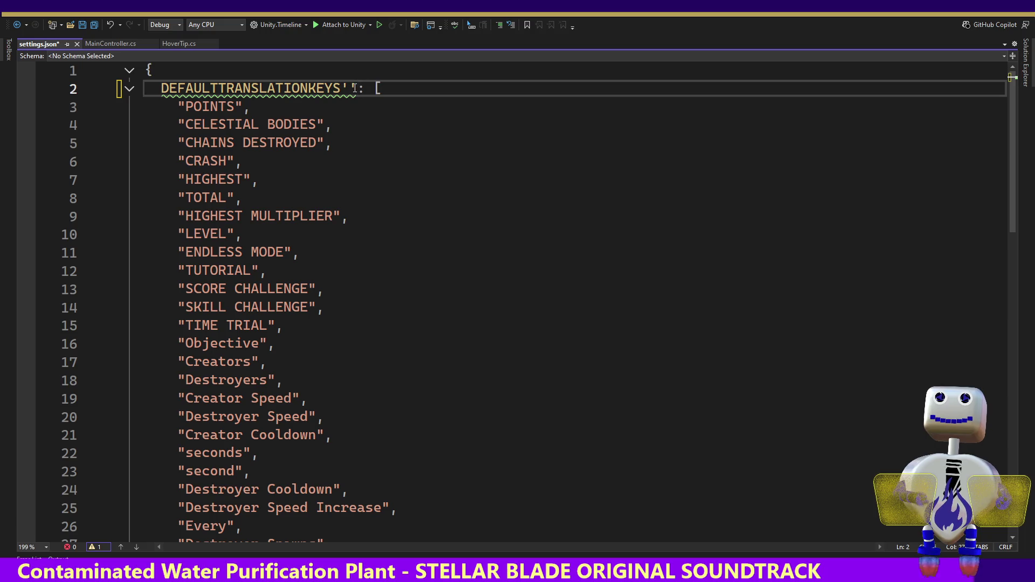
key("BackSpace")
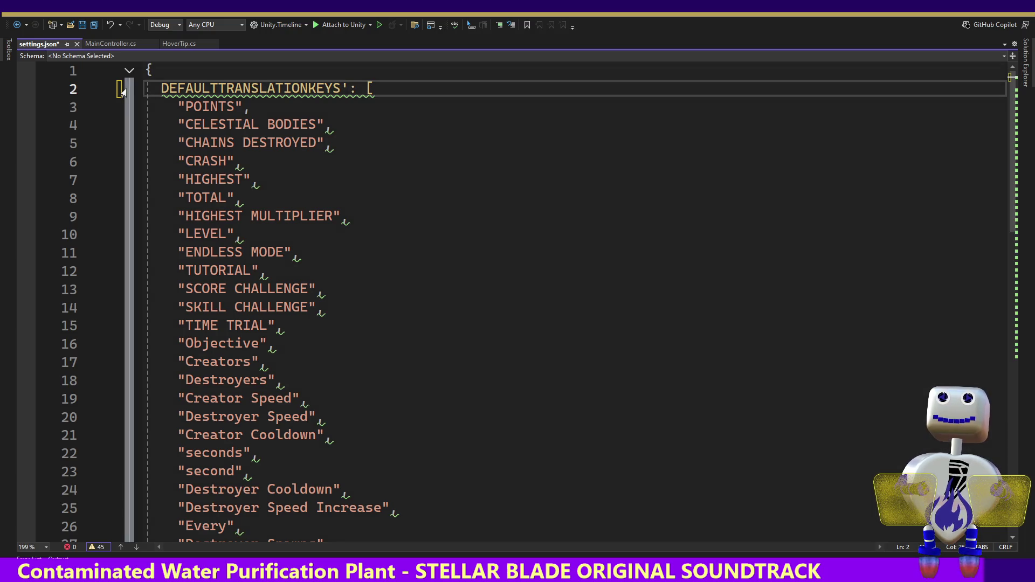
left_click(162, 89)
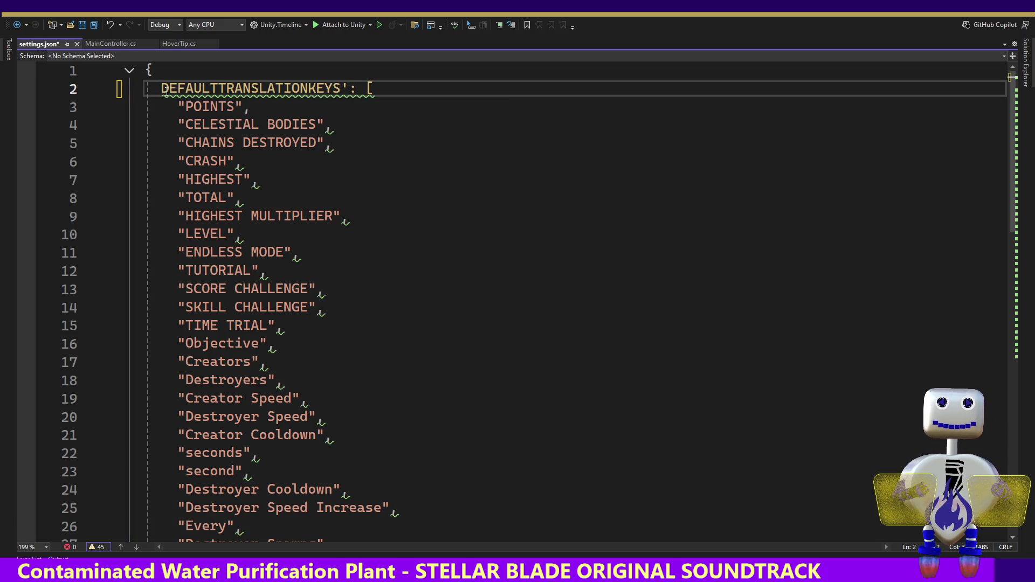
type("''")
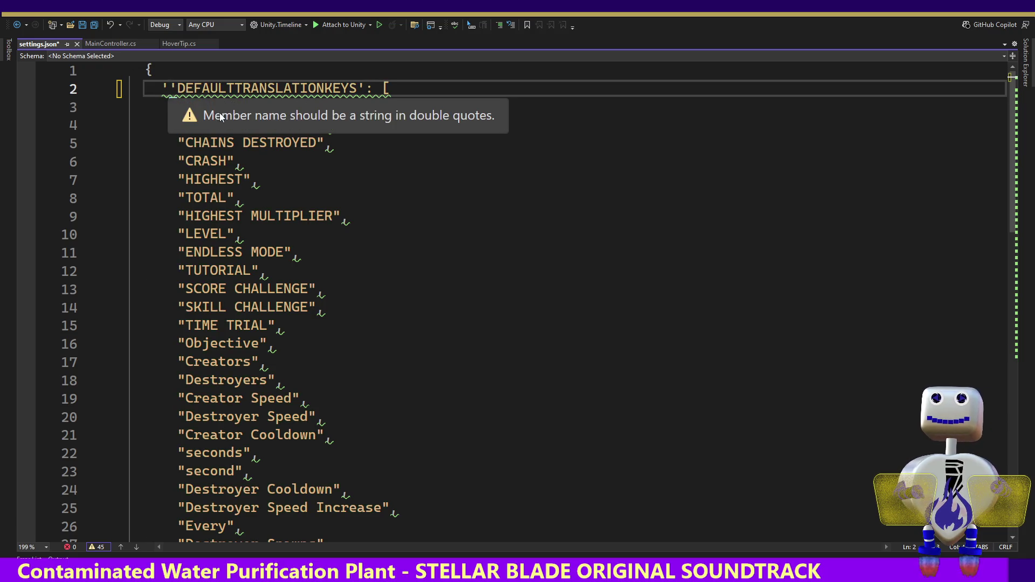
key("Delete")
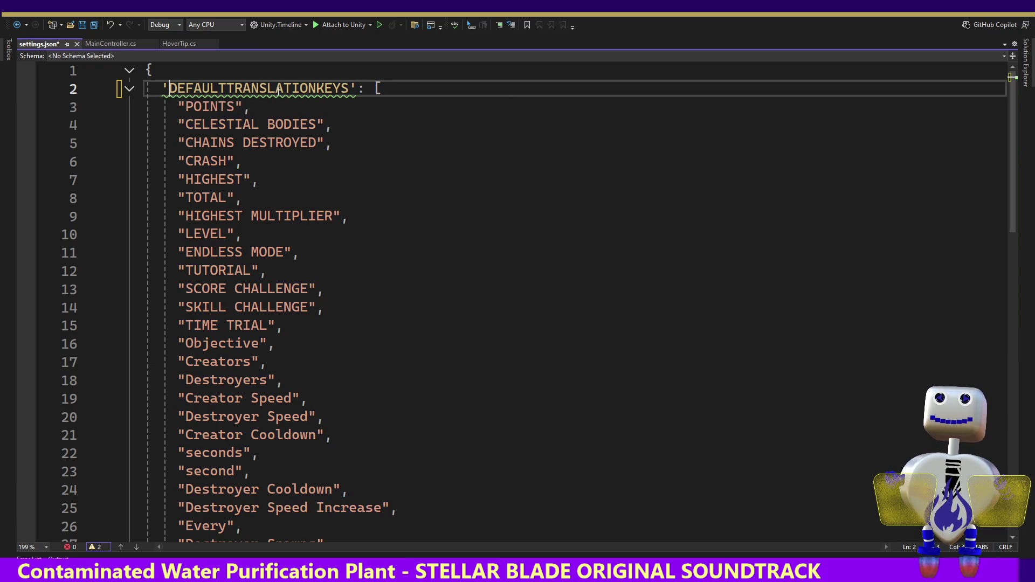
mouse_move(279, 89)
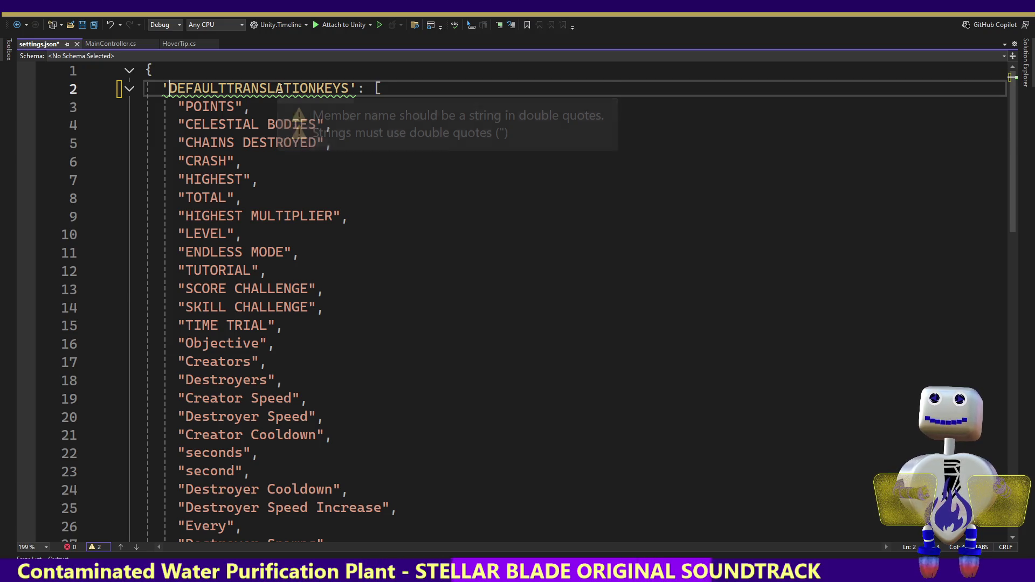
left_click_drag(165, 89, 357, 89)
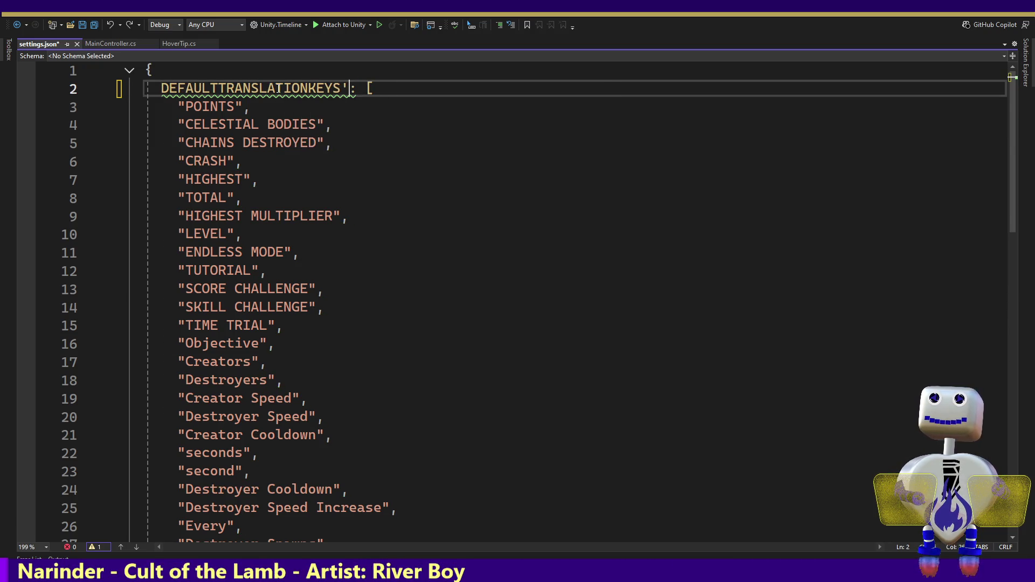
key("BackSpace")
key("BackSpace")
type("\"")
key("Home")
type("\"")
key("ctrl+s")
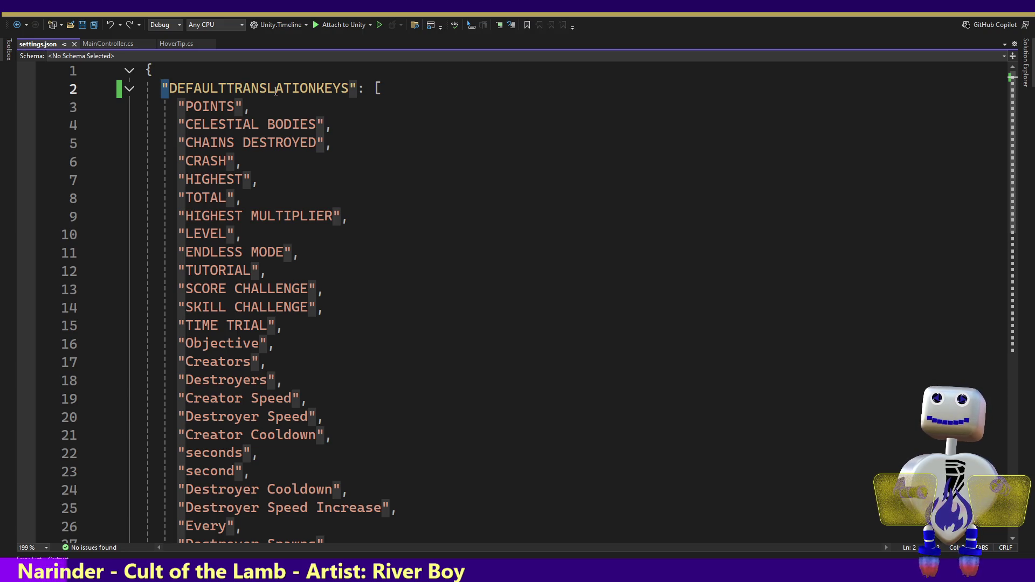
- Strip the double quotes from DEFAULTTRANSLATIONKEYS and save settings.json with the key unquoted
left_click(357, 88)
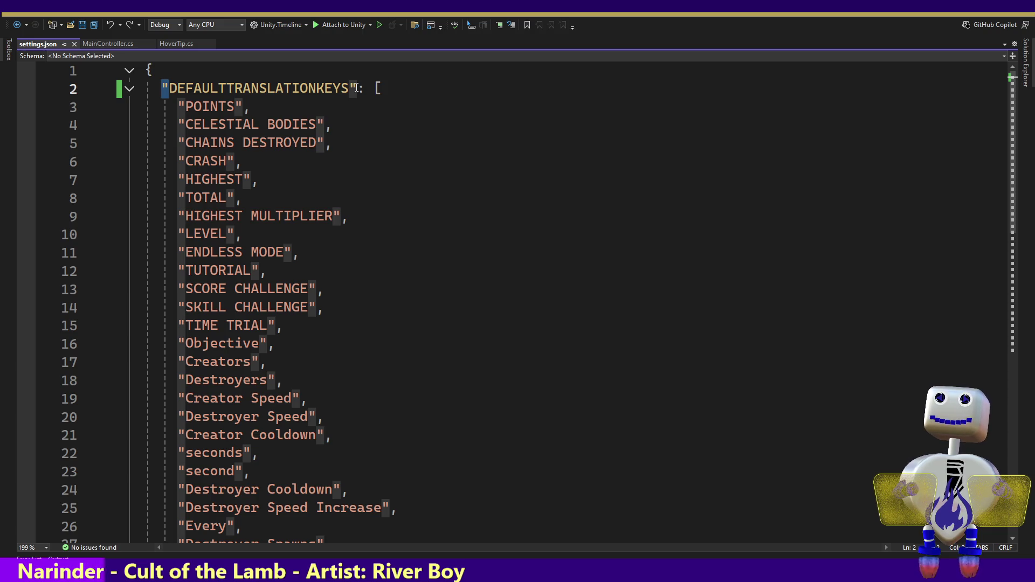
key("BackSpace")
left_click(169, 88)
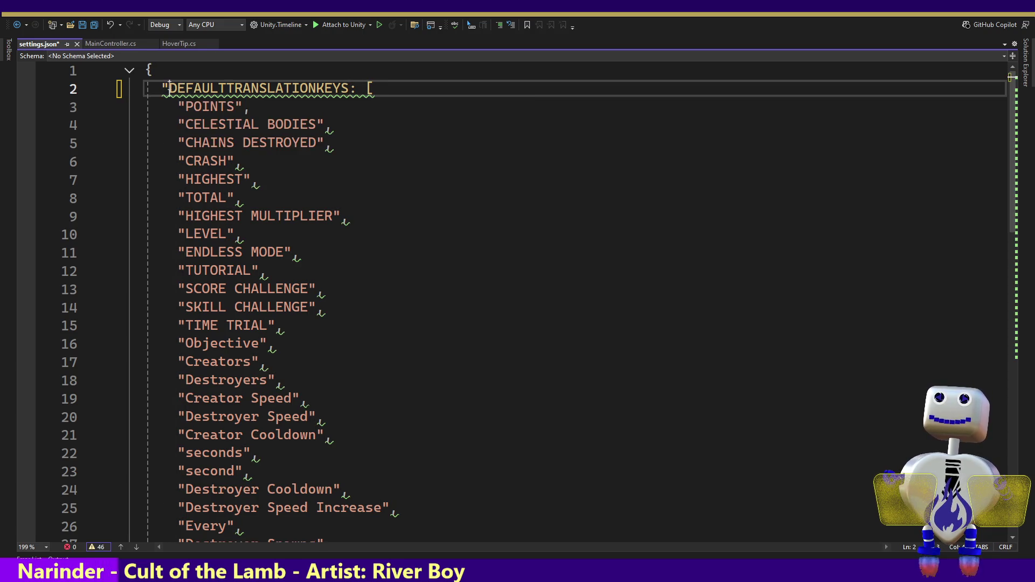
key("BackSpace")
mouse_move(221, 97)
key("ctrl+s")
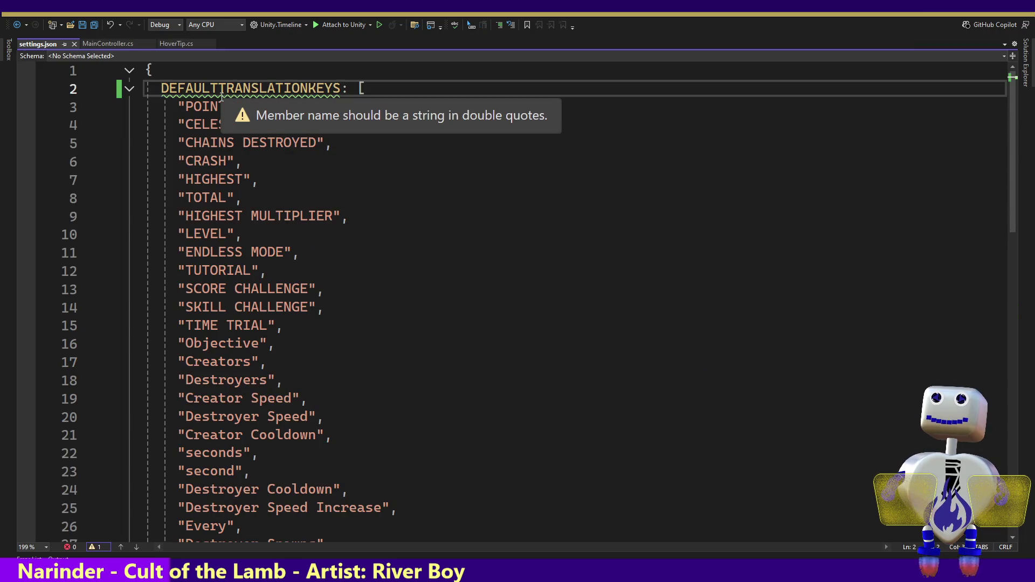
- Switch to MainController.cs, then return to Unity and stop play mode
left_click(123, 43)
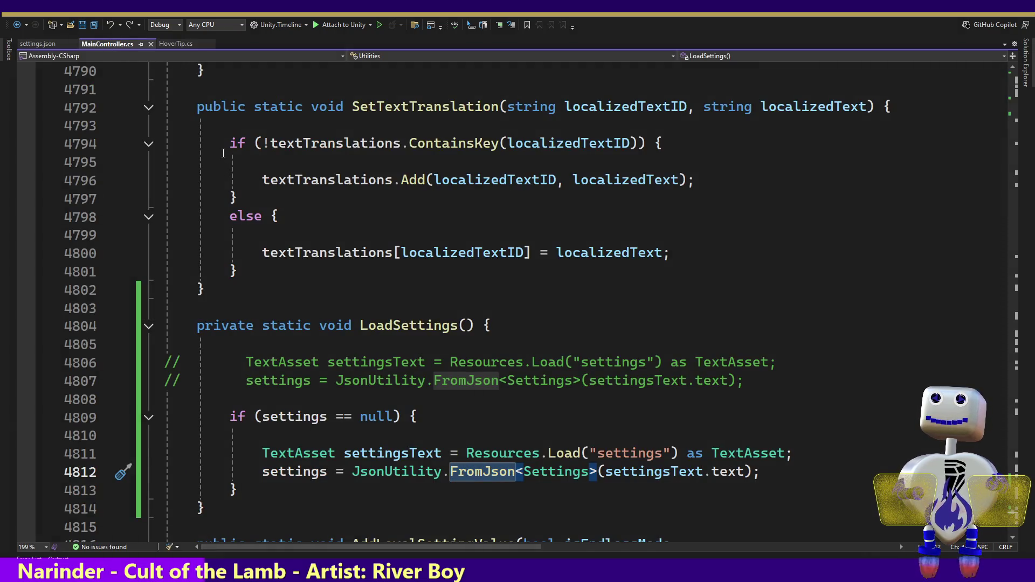
key("alt+Tab")
key("ctrl+p")
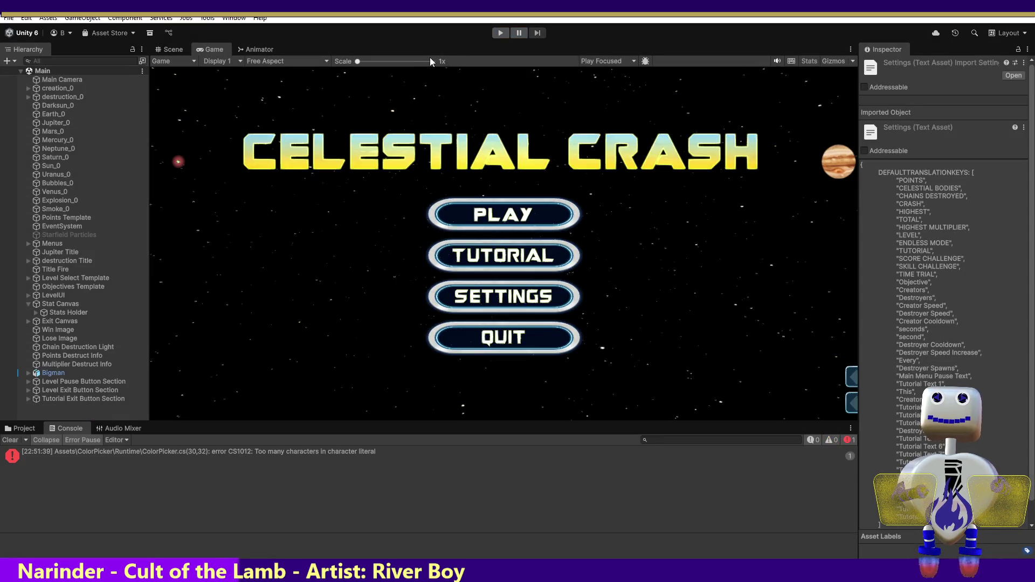
- Expand the CS1012 ColorPicker.cs error in the Console, check LoadSettings in Visual Studio, and return
left_click(291, 456)
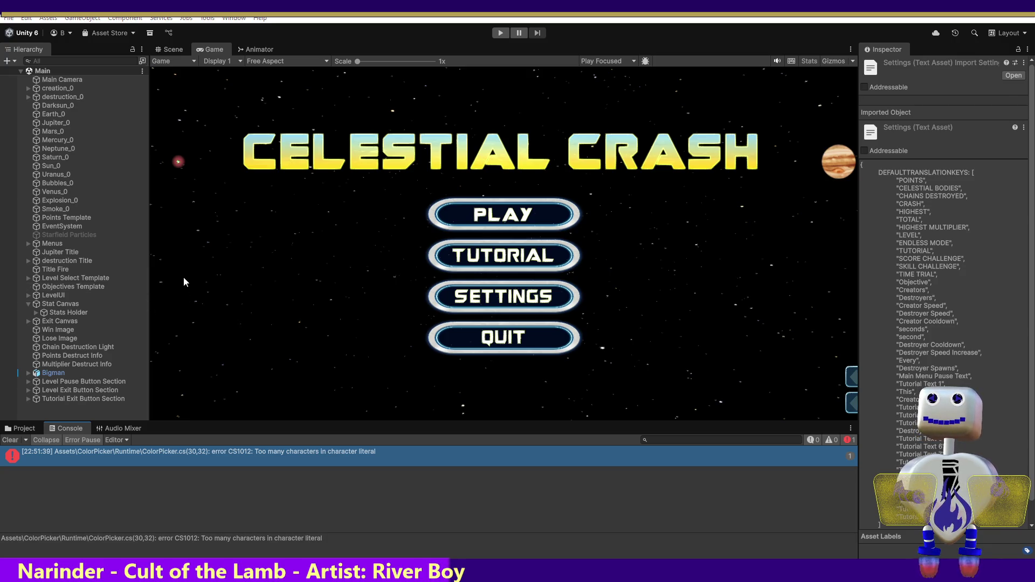
key("alt+Tab")
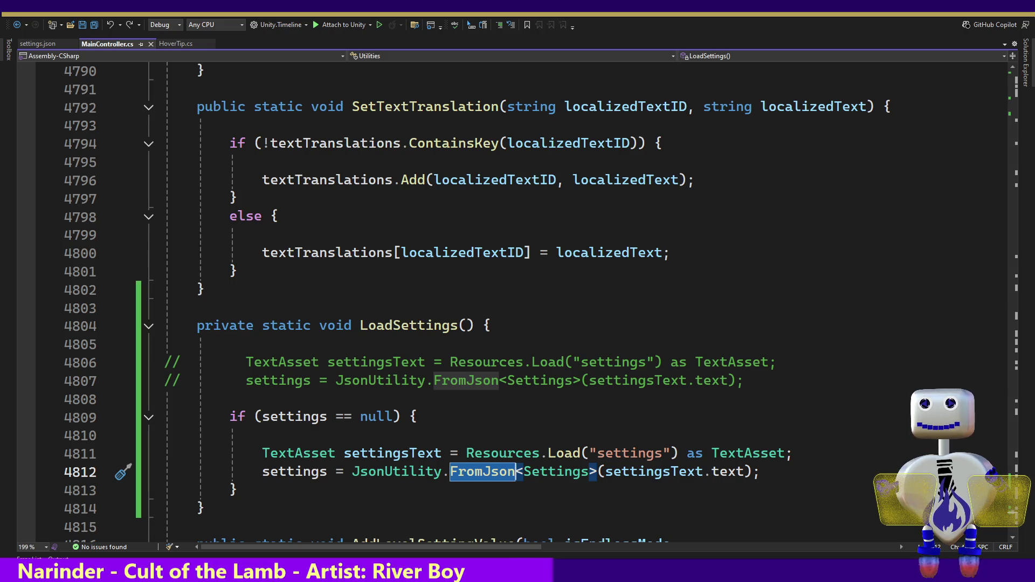
key("alt+Tab")
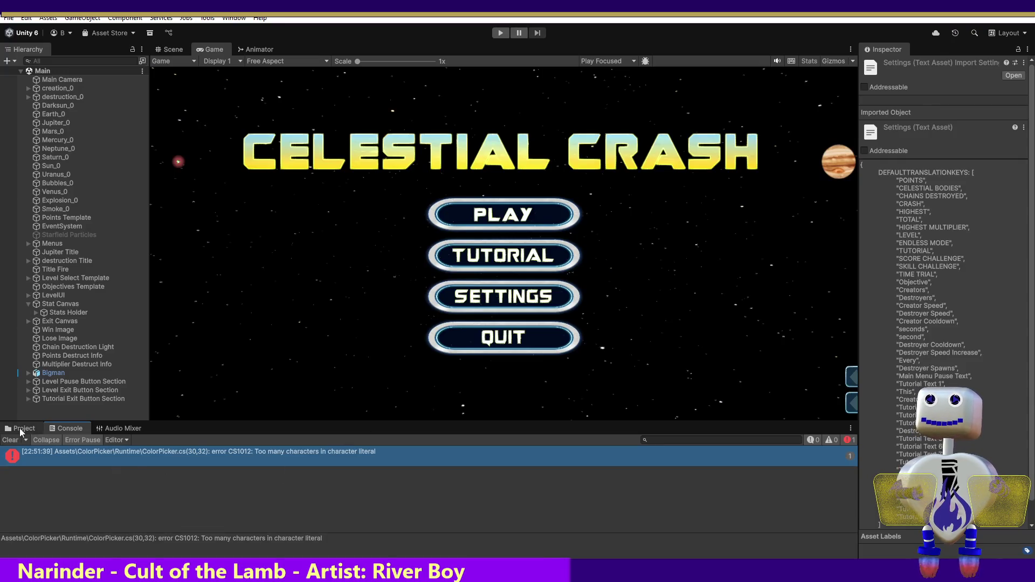
- Browse to Assets/ColorPicker/Runtime in the Project tab and open the ColorPicker script for editing
left_click(22, 428)
left_click(12, 488)
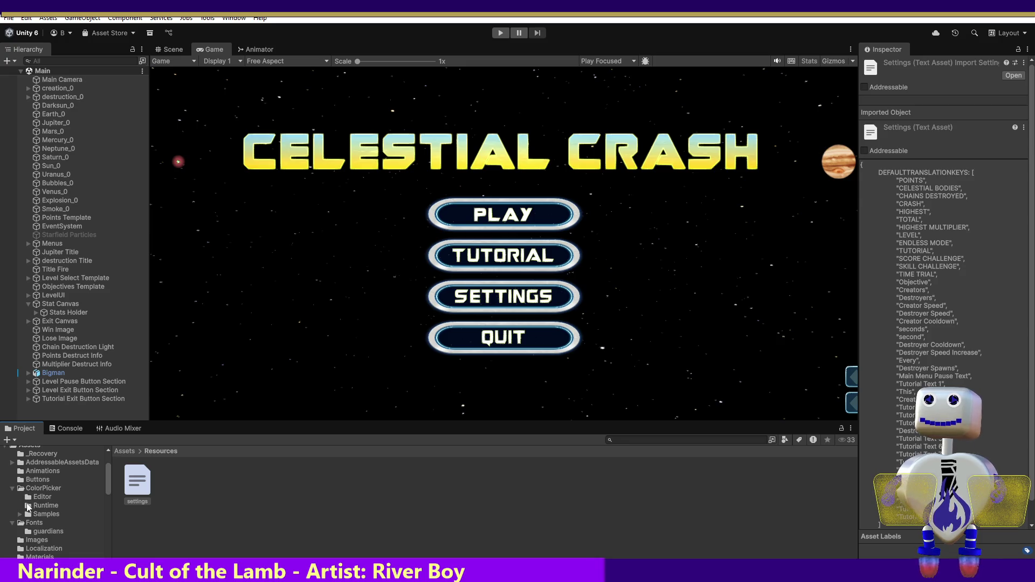
left_click(23, 515)
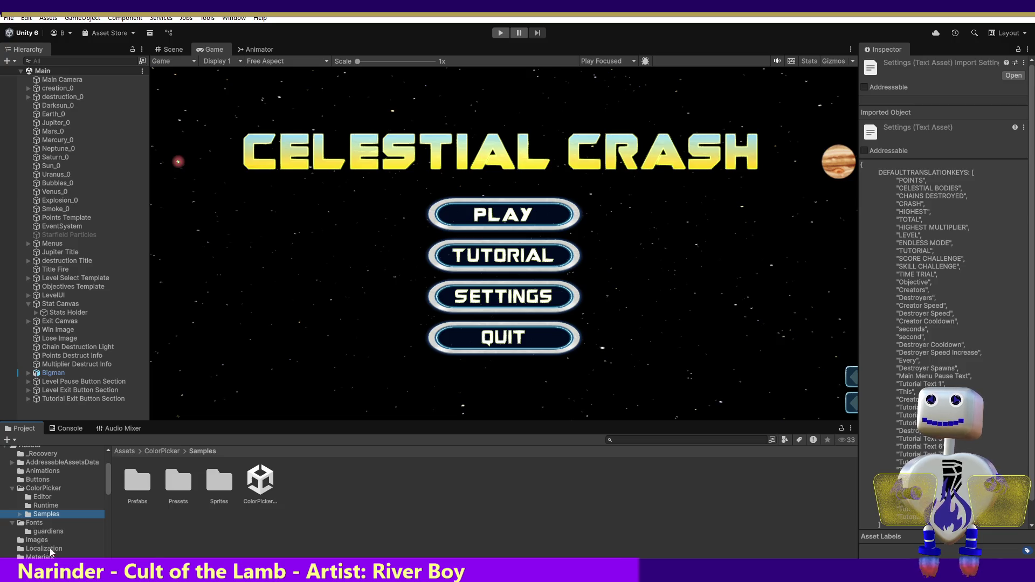
left_click(45, 505)
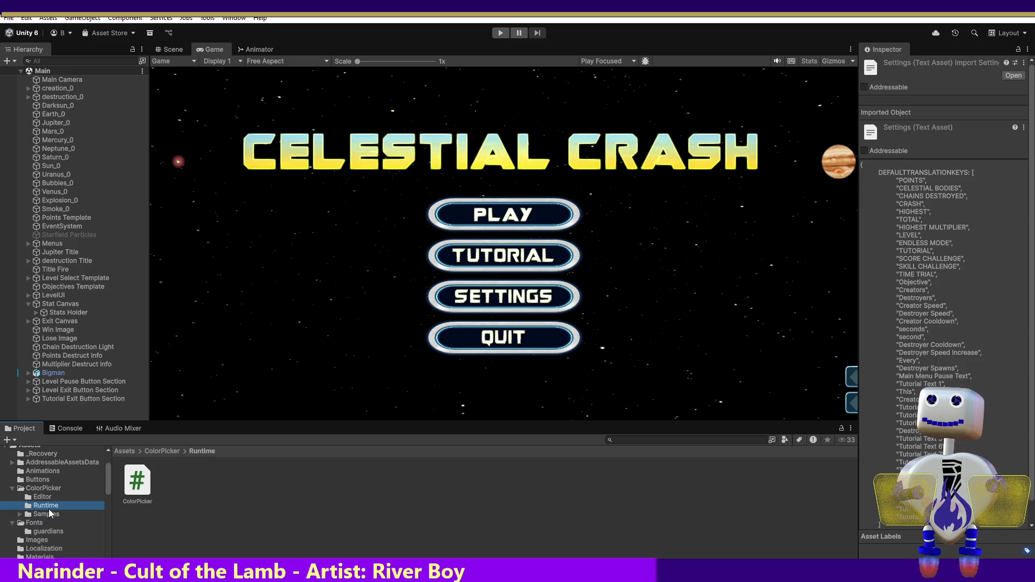
left_click(132, 482)
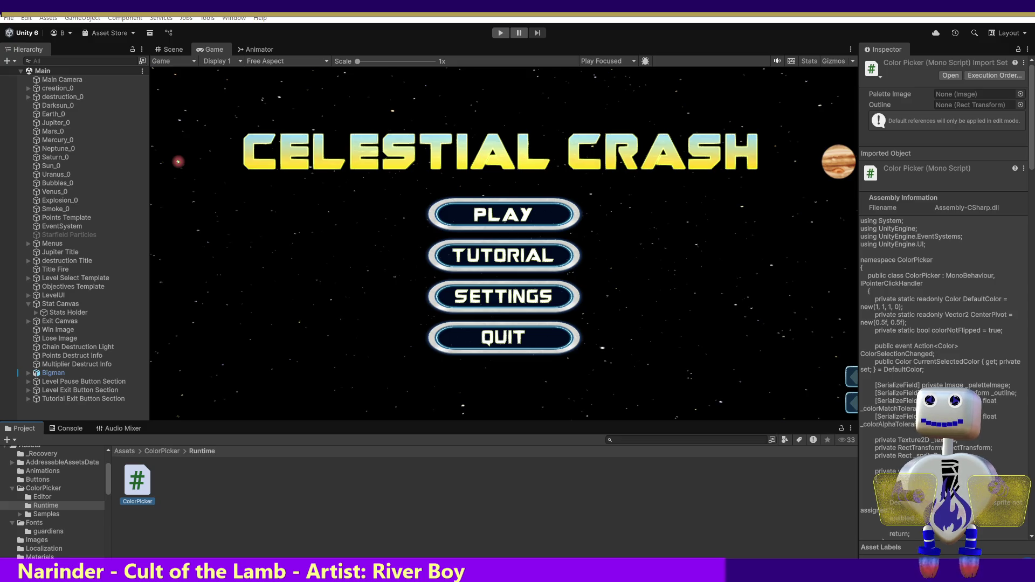
right_click(148, 489)
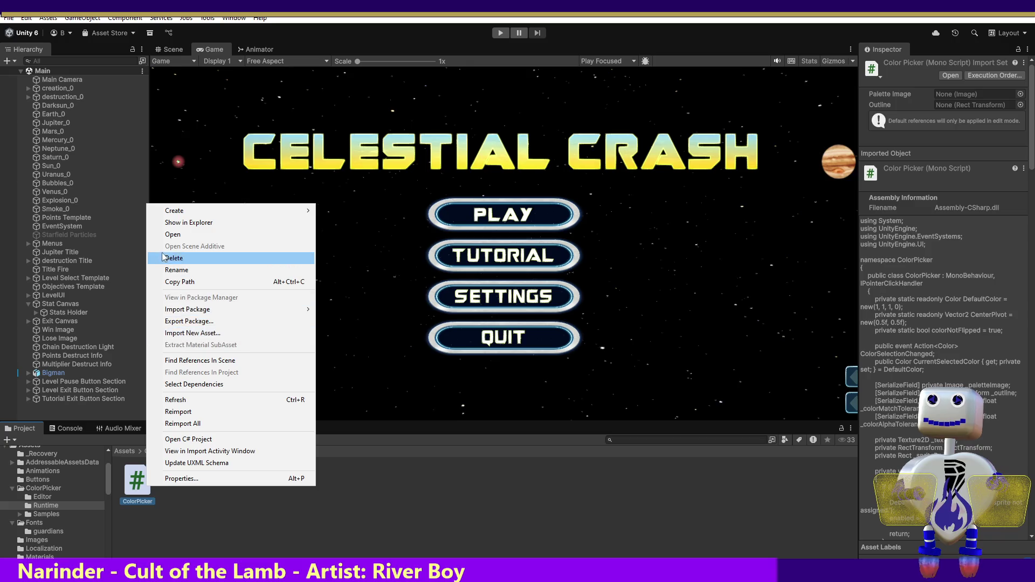
left_click(165, 234)
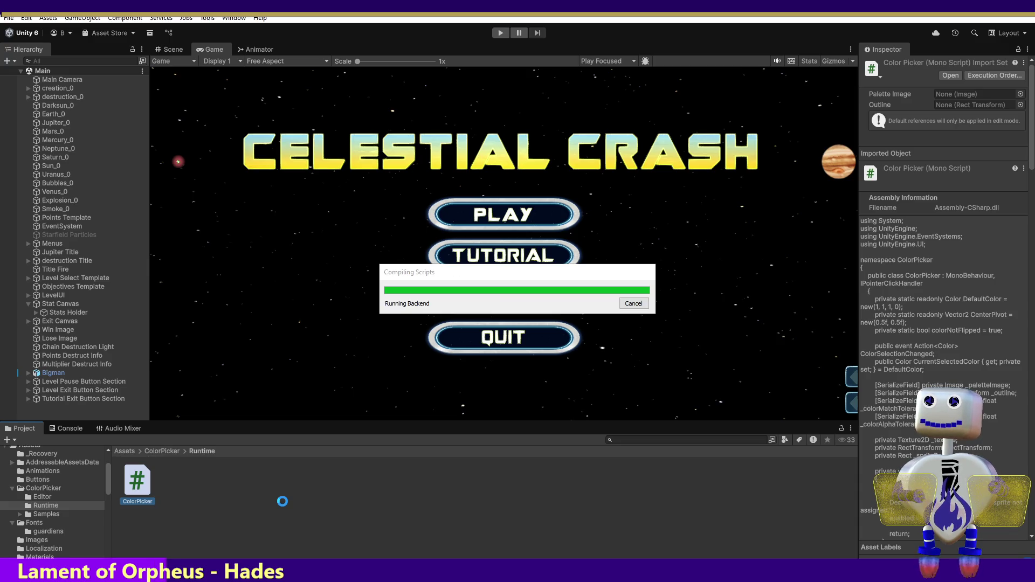
- Run Celestial Crash in Play mode and read the Console's JSON parse error, then go to LoadSettings
left_click(282, 501)
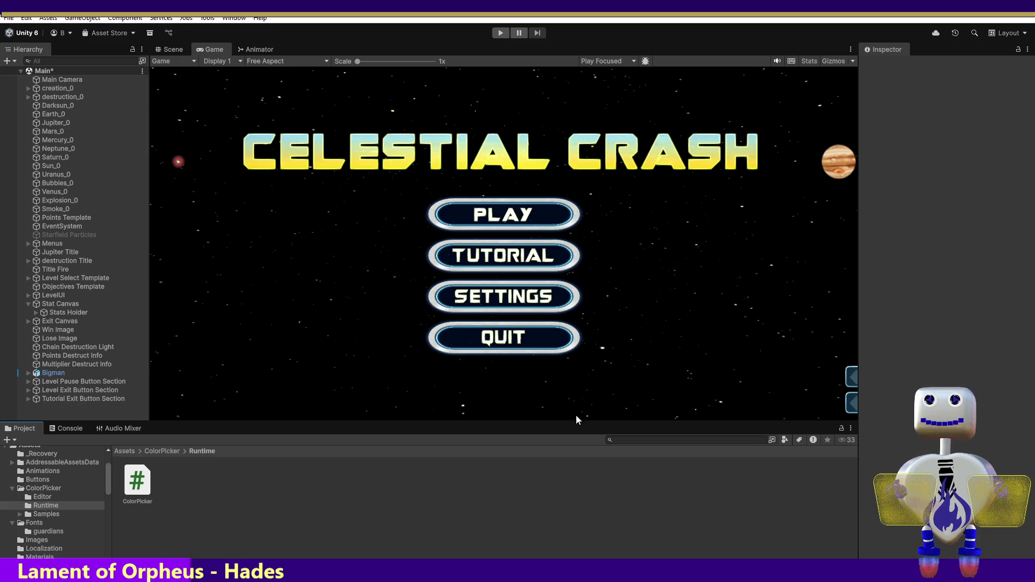
left_click(500, 33)
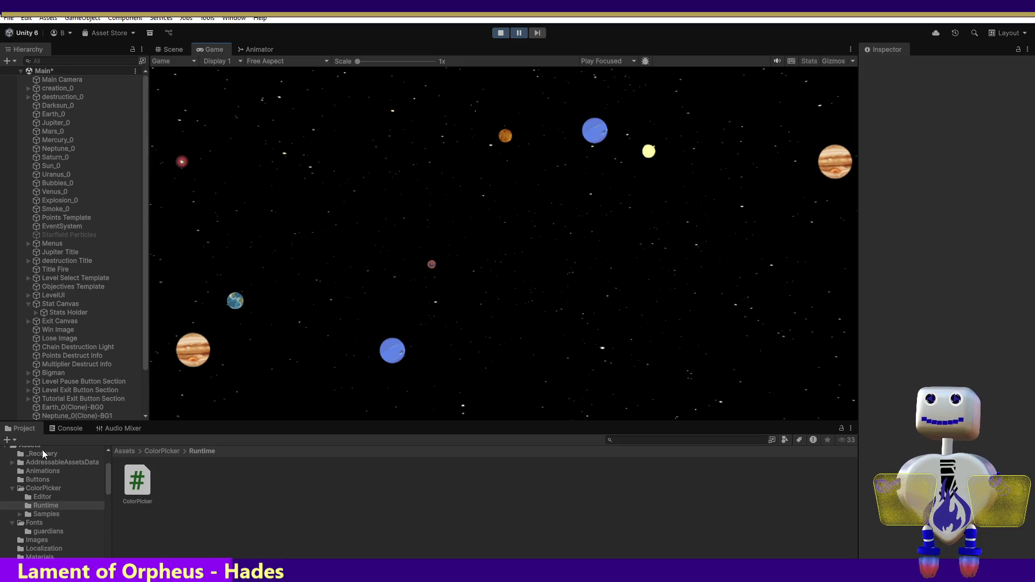
left_click(67, 430)
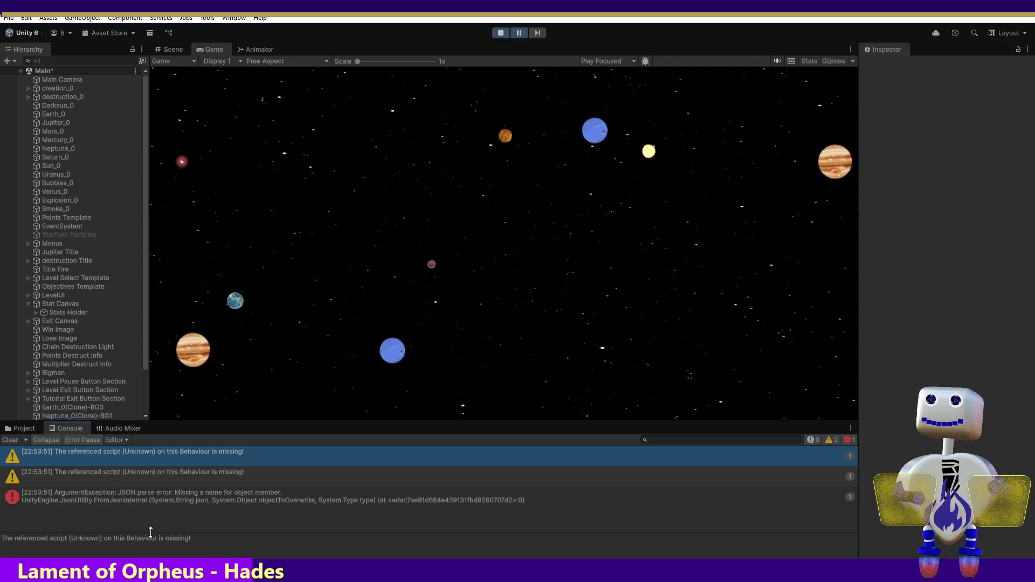
key("alt+Tab")
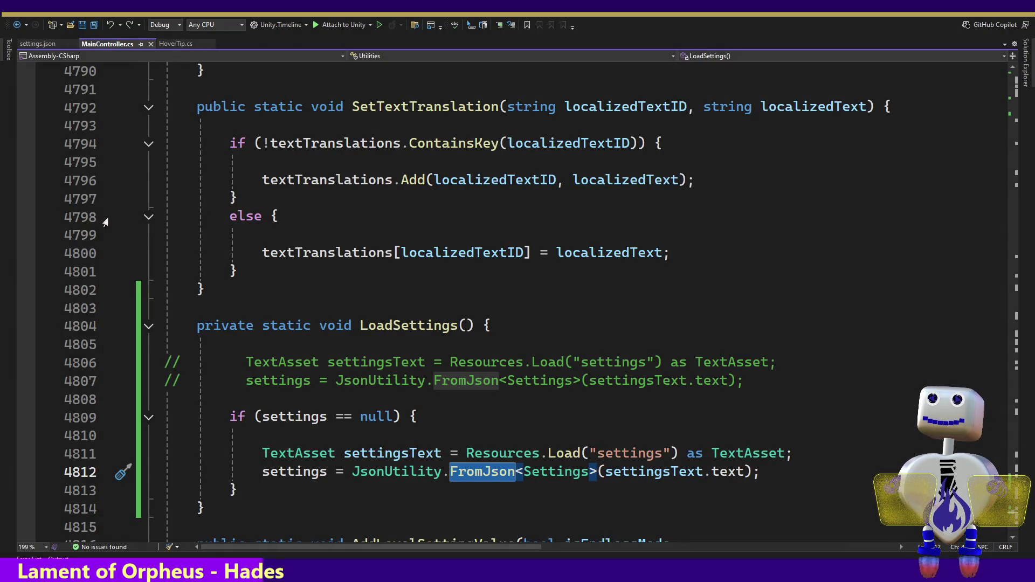
- Put DEFAULTTRANSLATIONKEYS back in double quotes in settings.json, save it, and return to MainController.cs
left_click(38, 43)
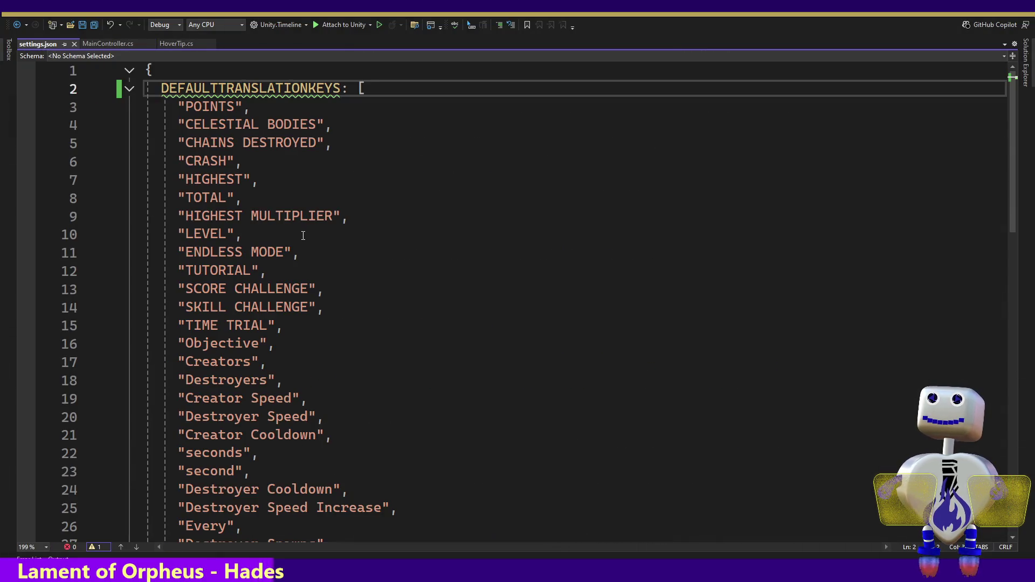
type("\"")
key("ctrl+Right")
type("\"")
key("ctrl+s")
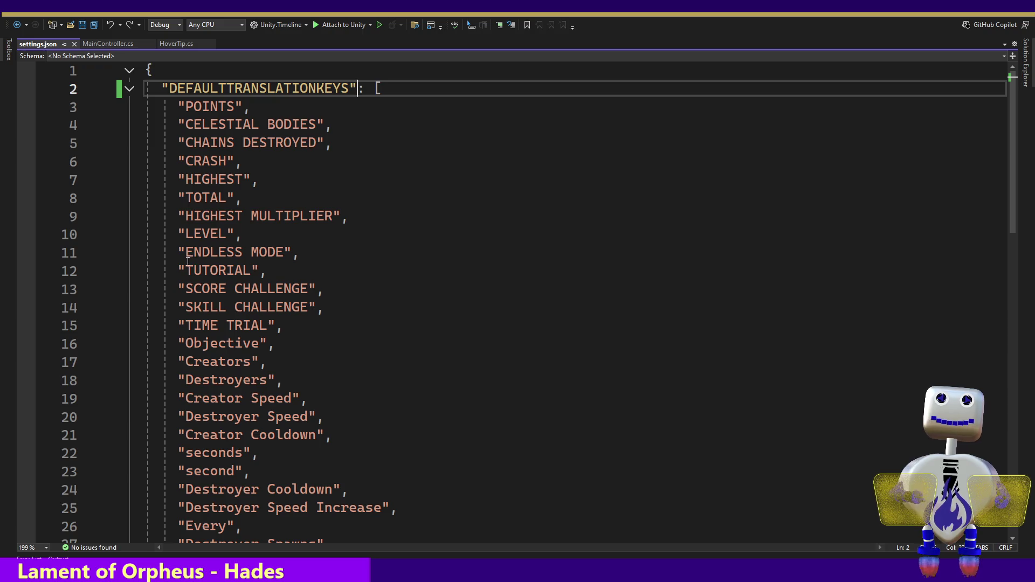
mouse_move(171, 254)
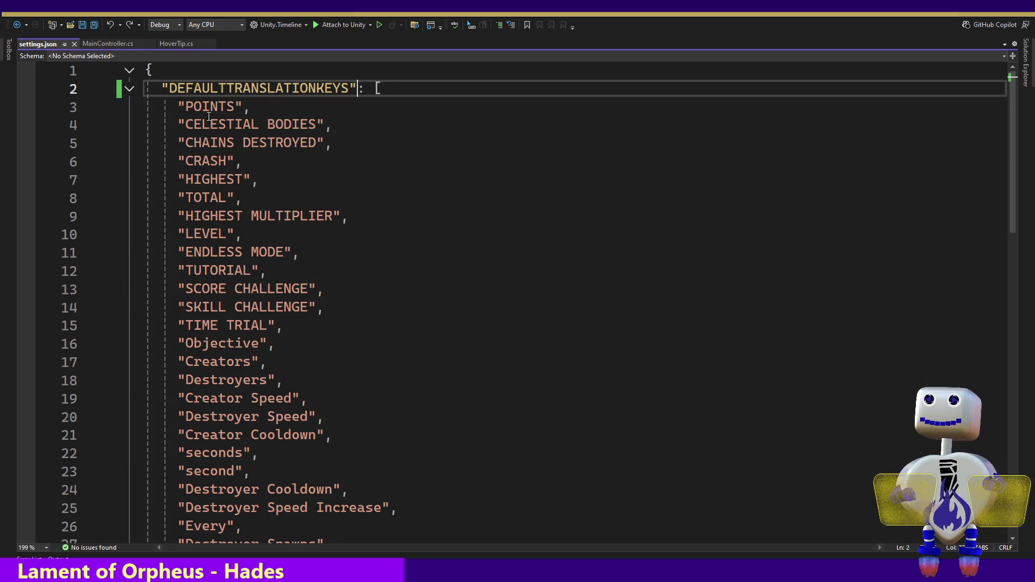
double_click(236, 89)
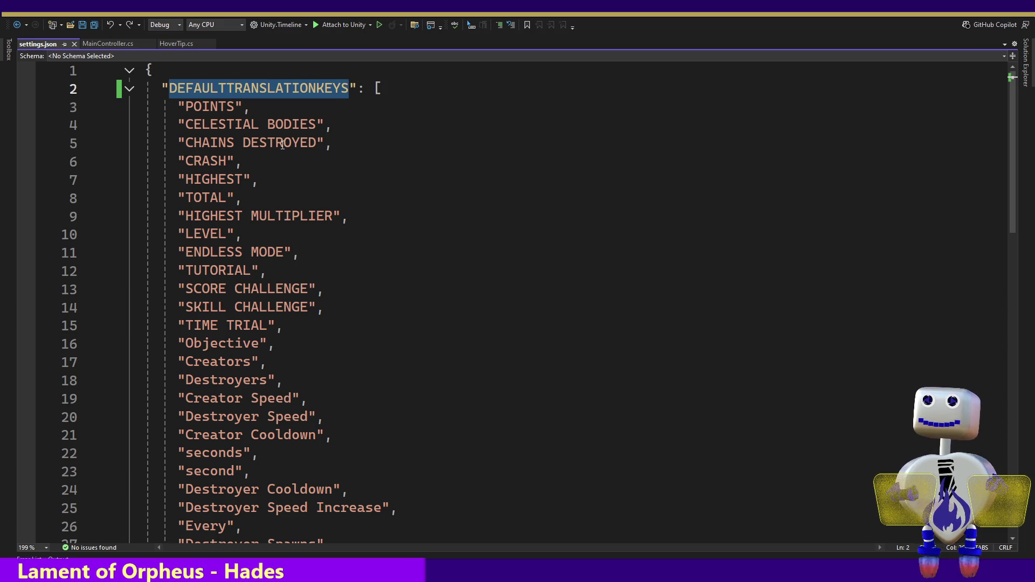
left_click(118, 44)
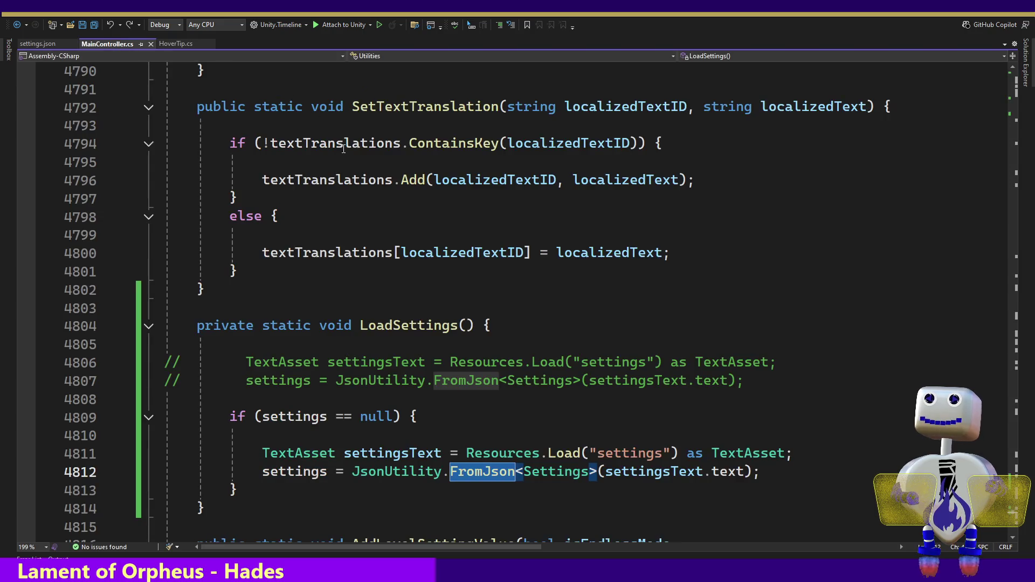
- Scroll up to the Settings class and place the caret after get; in DEFAULTTRANSLATIONKEYS on line 4414
left_click(1014, 507)
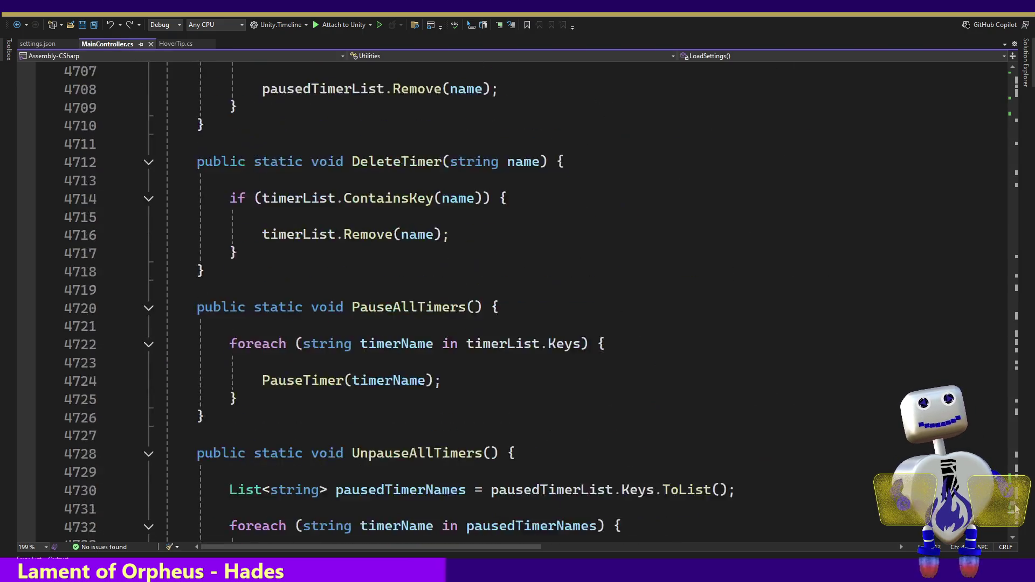
left_click_drag(1014, 506, 1015, 479)
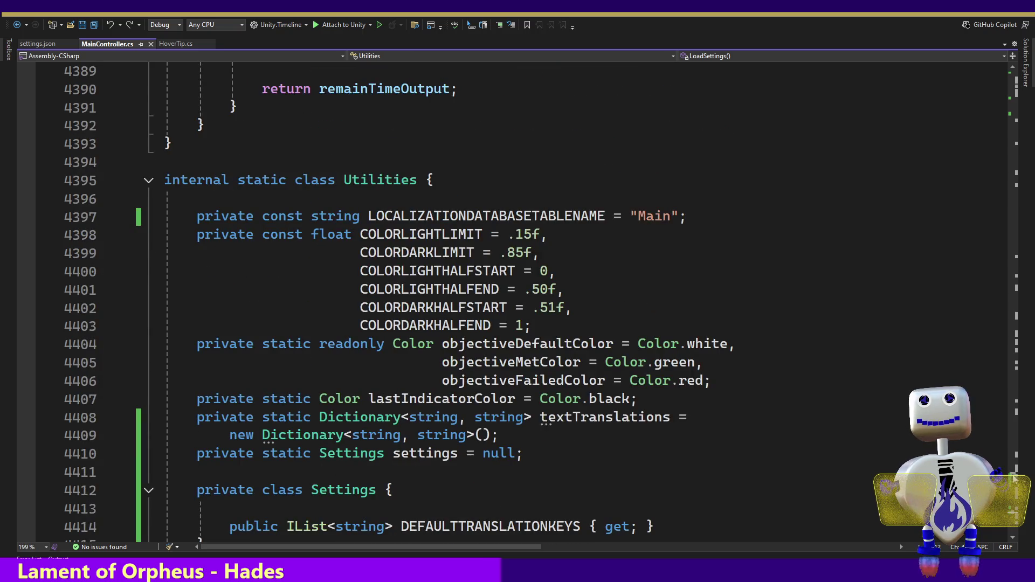
left_click(549, 526)
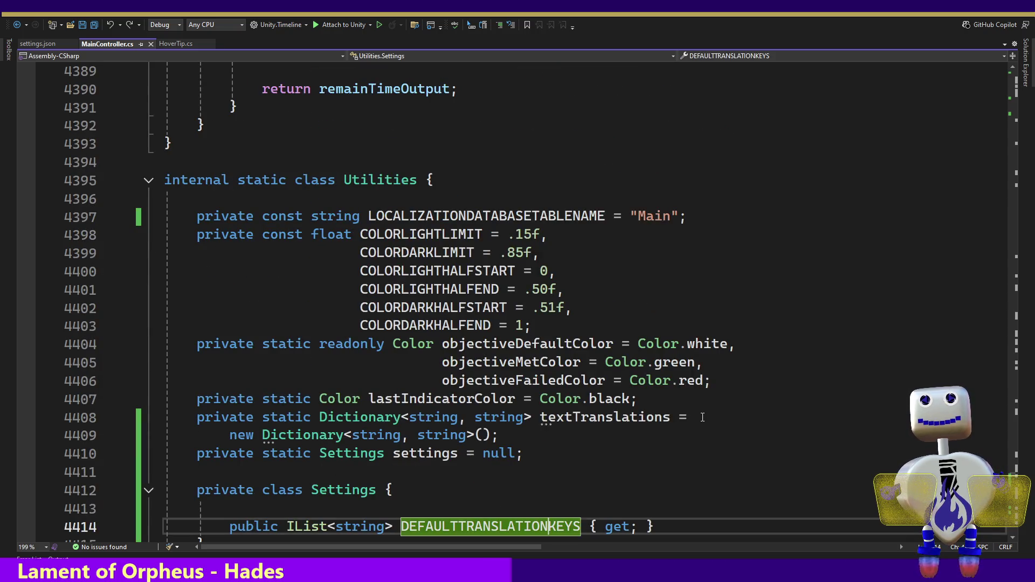
key("Down")
key("Down")
key("Down")
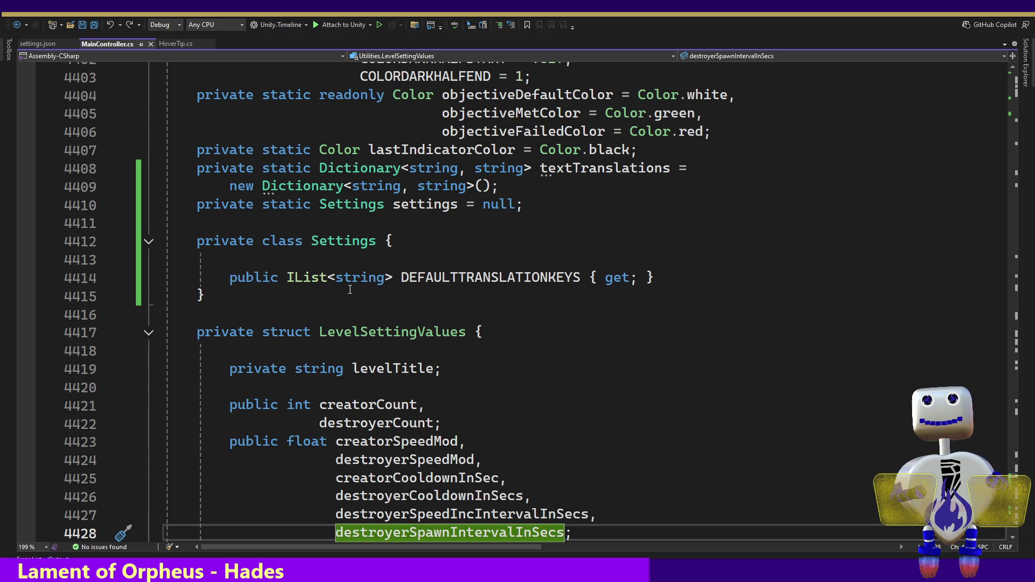
left_click(641, 277)
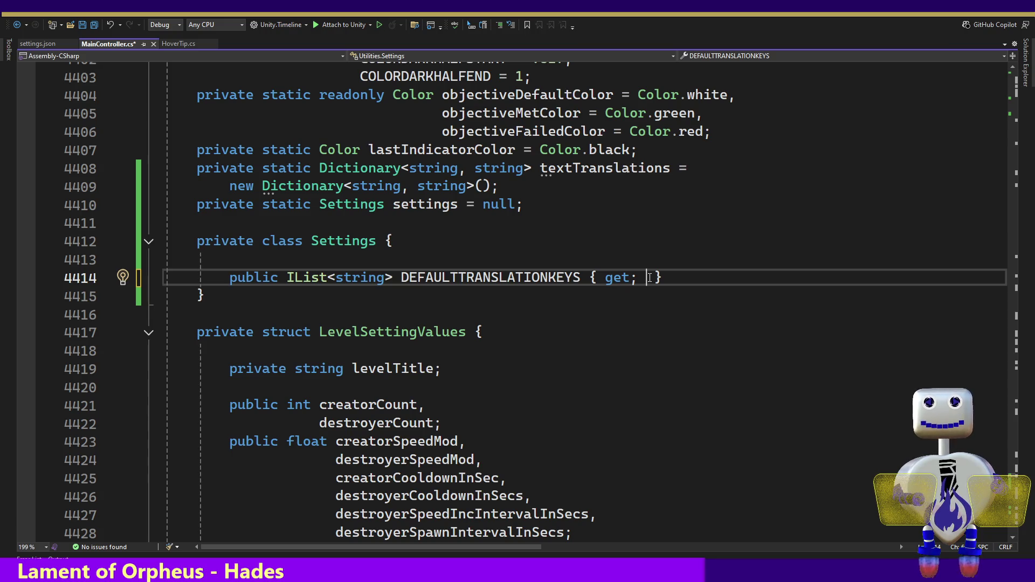
- Type 'set' after get; in the DEFAULTTRANSLATIONKEYS property, leaving a stray quote
type("s ")
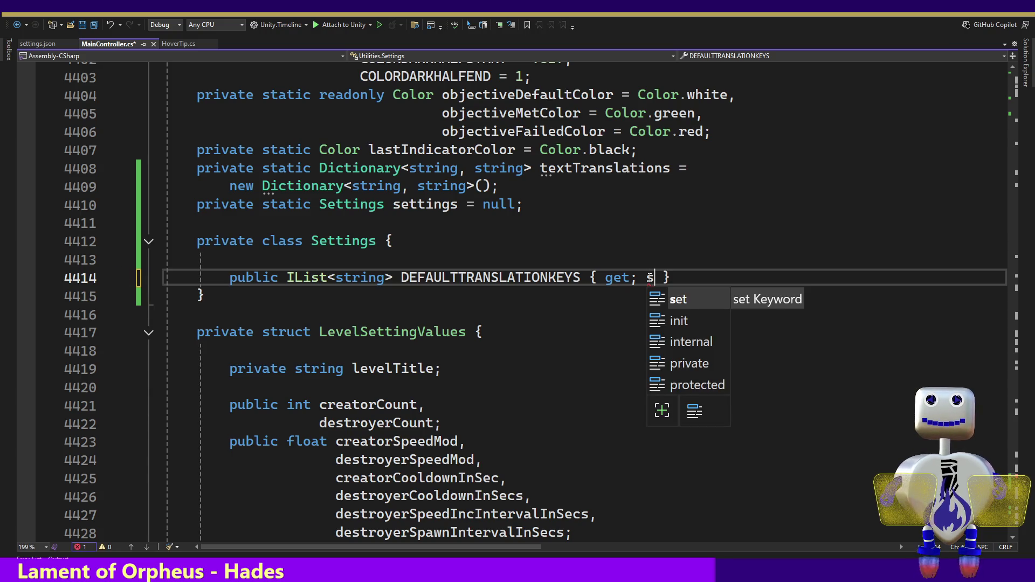
type("et")
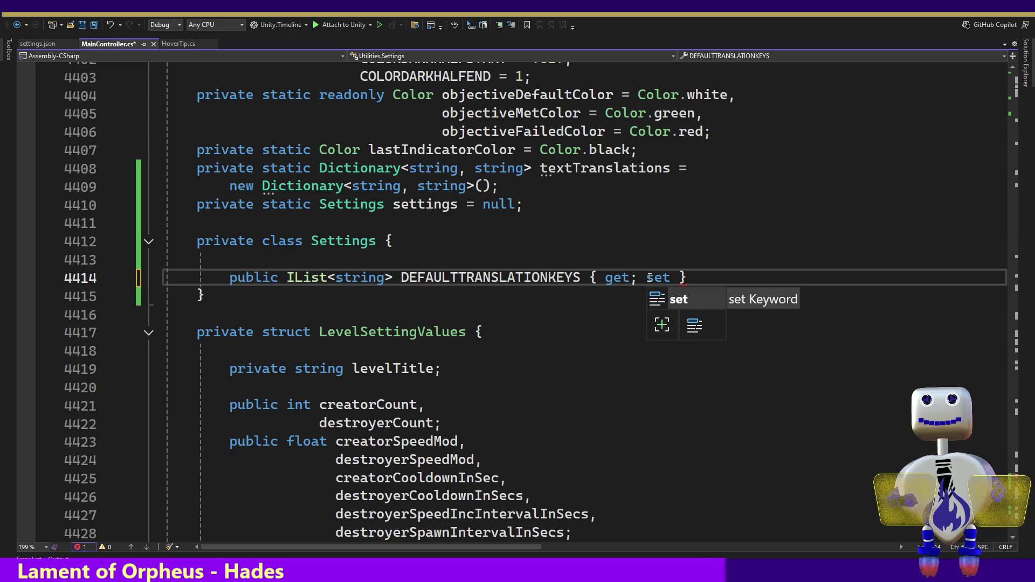
type("'")
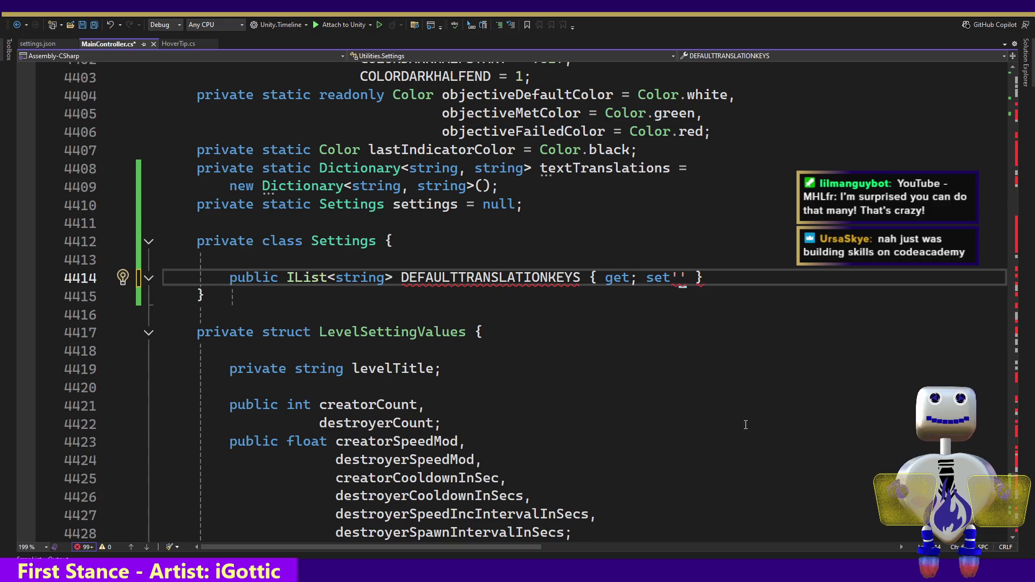
- Replace the stray quotes with ';' so the property reads { get; set; }, save, and switch to Unity
mouse_move(686, 284)
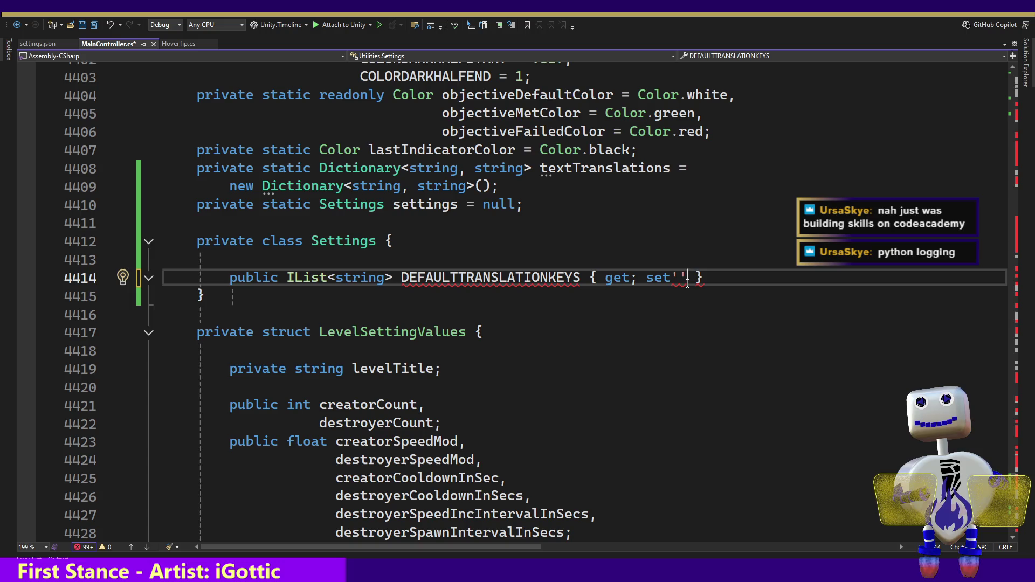
key("BackSpace")
key("BackSpace")
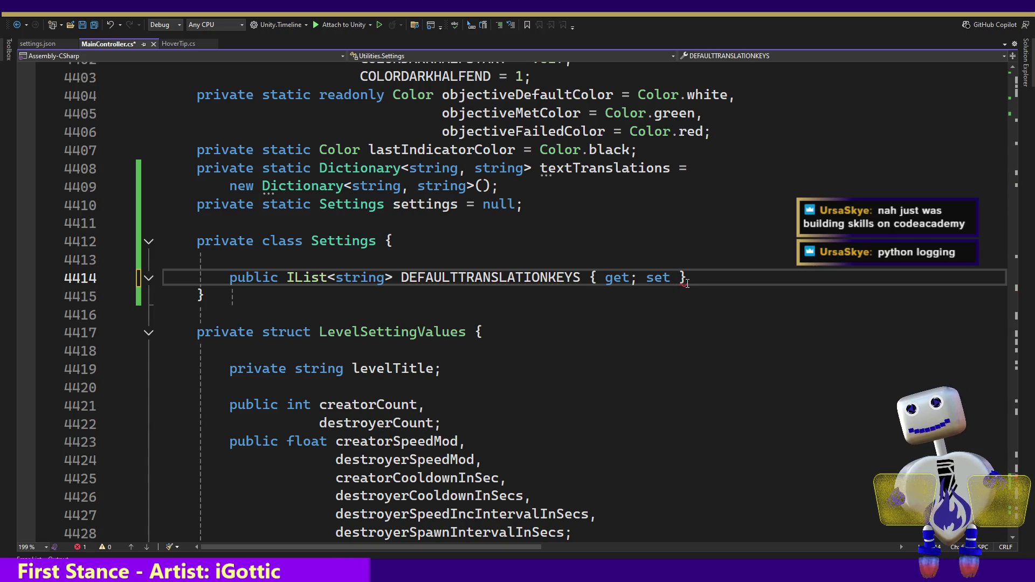
type(";")
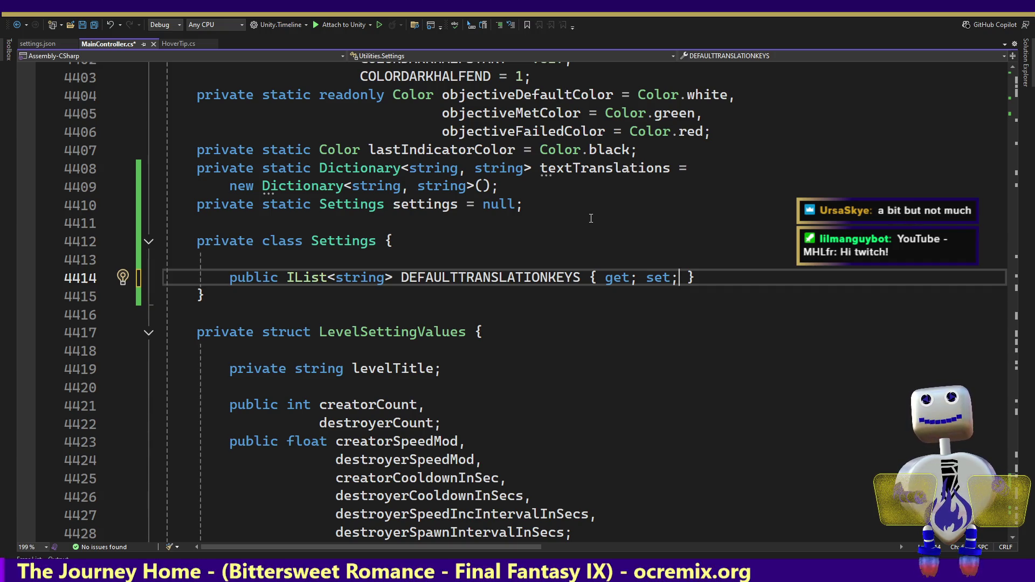
key("ctrl+s")
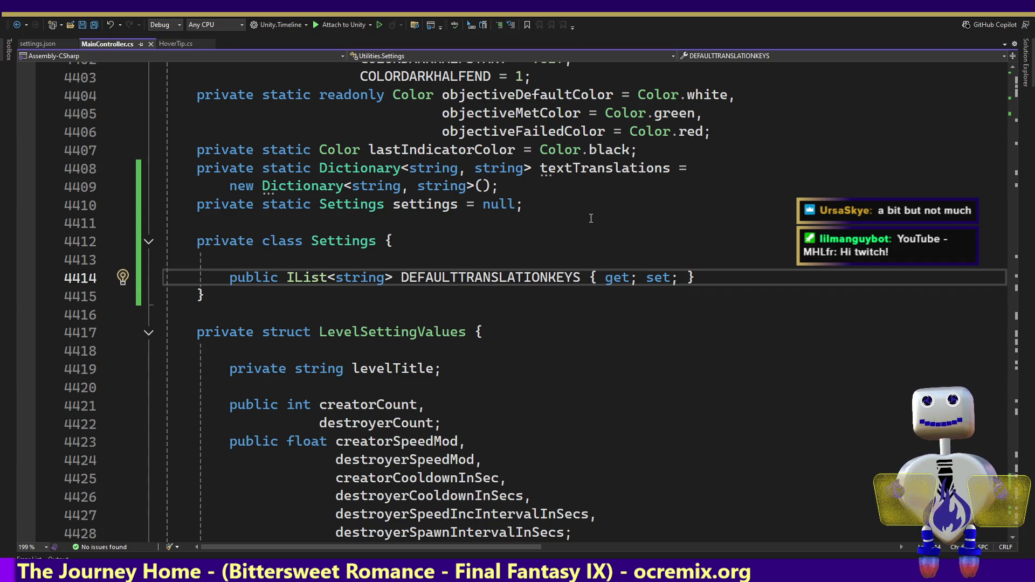
key("alt+Tab")
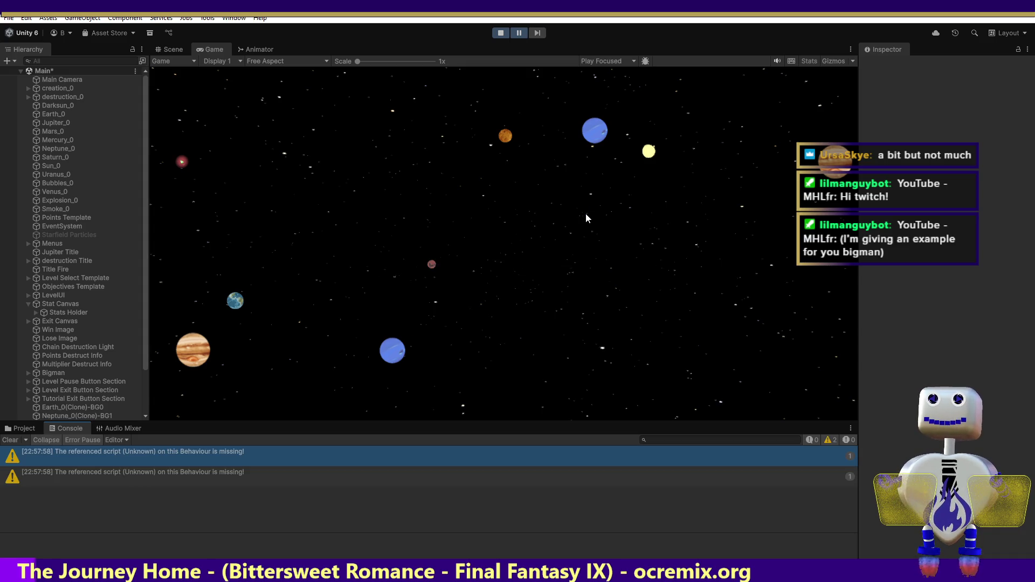
key("alt+Tab")
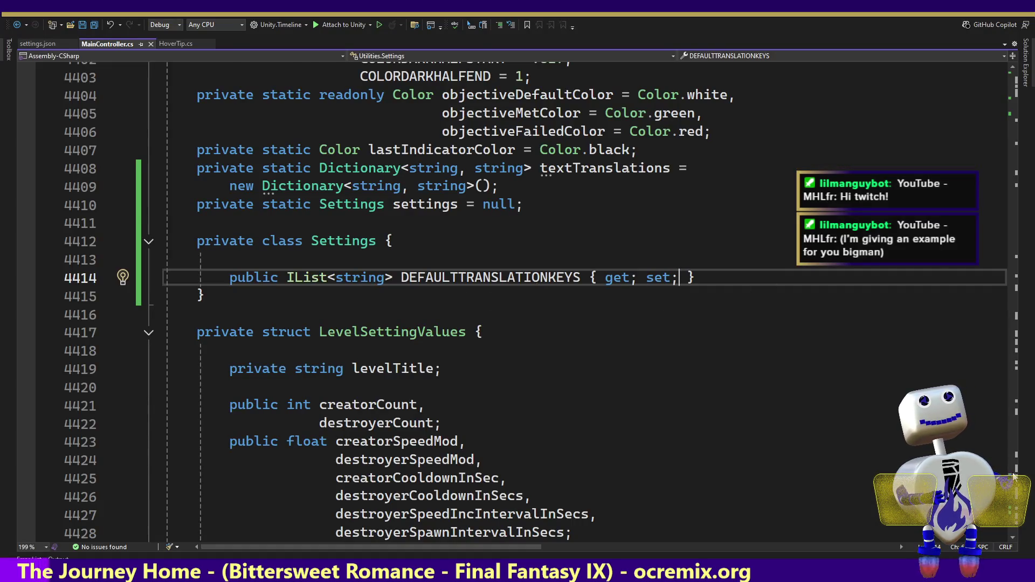
- Comment out LoadSettings(); on line 4753 in LoadTextTranslations, then stop the running game in Unity
key("Page_Up")
key("Page_Down")
key("Page_Down")
key("Page_Down")
key("Page_Down")
key("Page_Down")
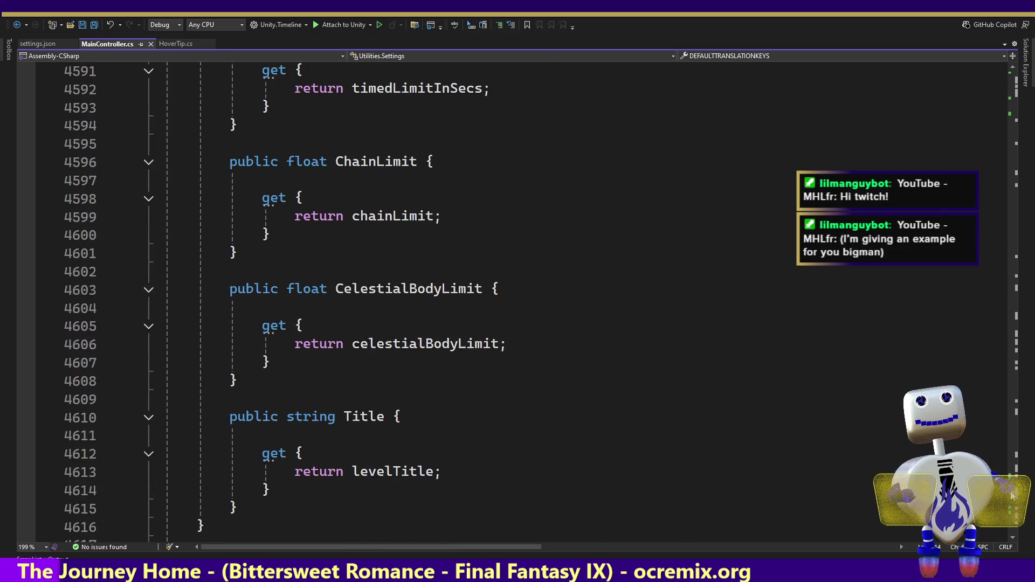
key("Page_Down")
key("Page_Down")
key("Page_Down")
scroll(1011, 504, "down", 10)
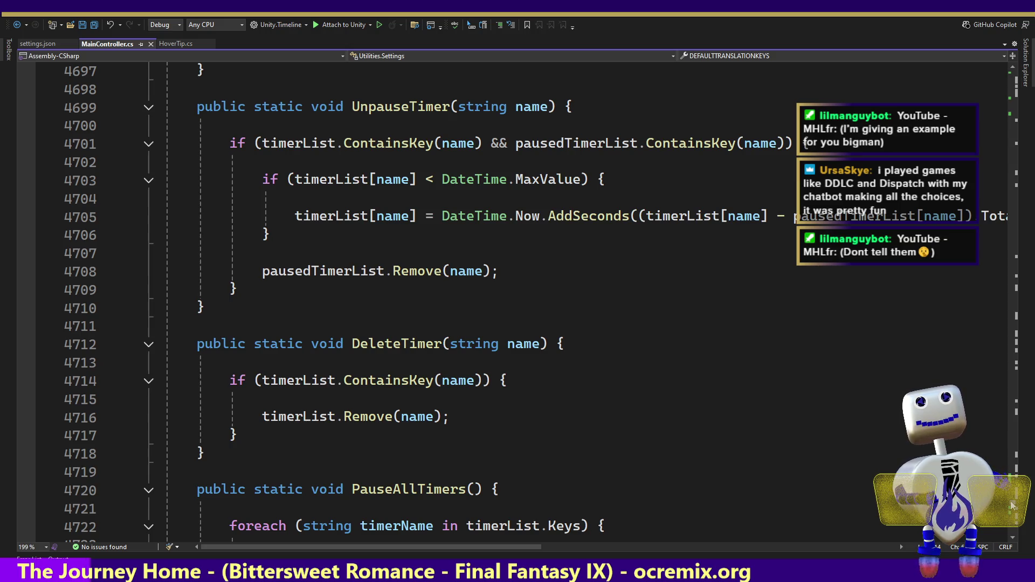
scroll(1012, 505, "down", 12)
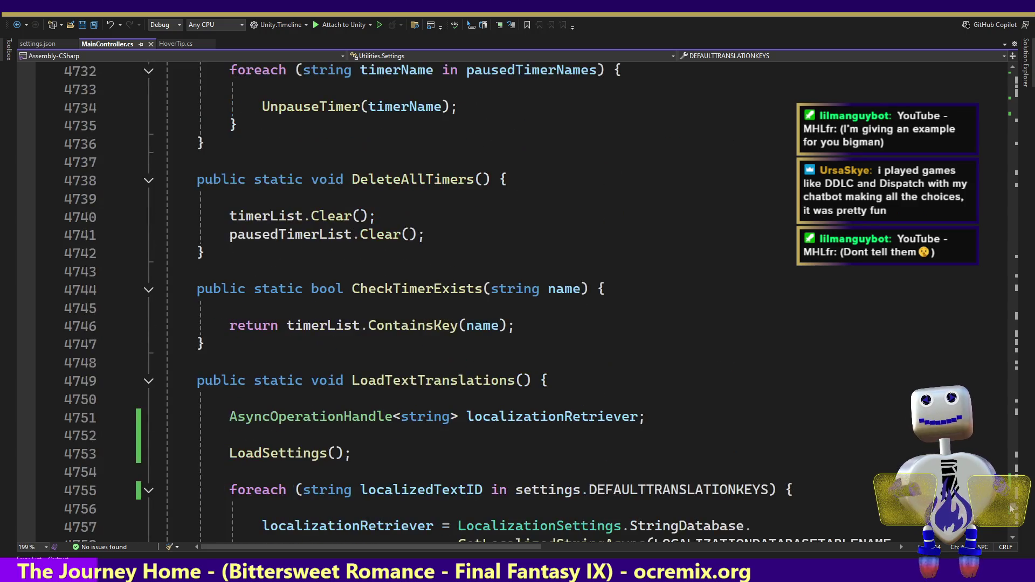
scroll(1011, 507, "down", 6)
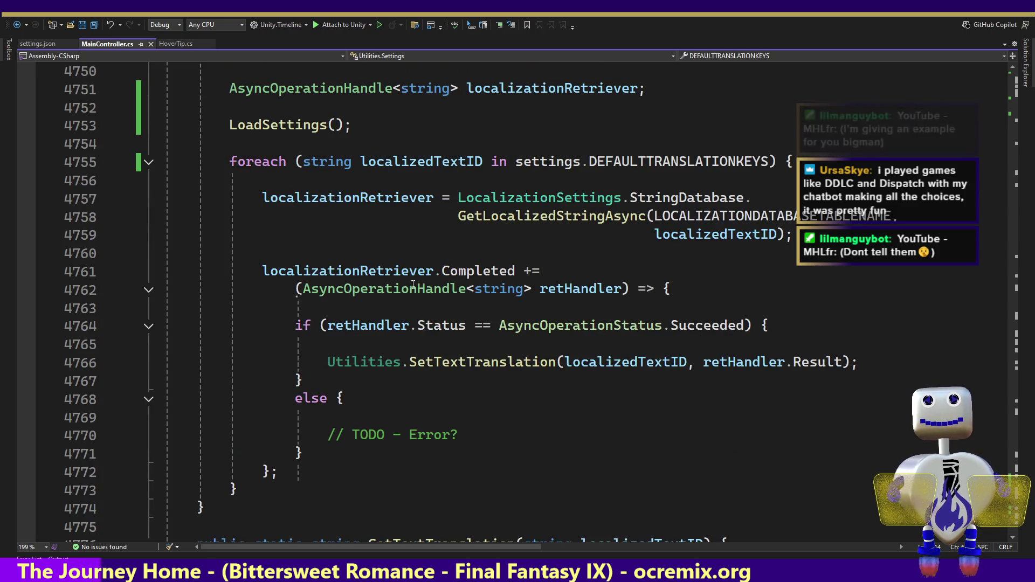
left_click(472, 202)
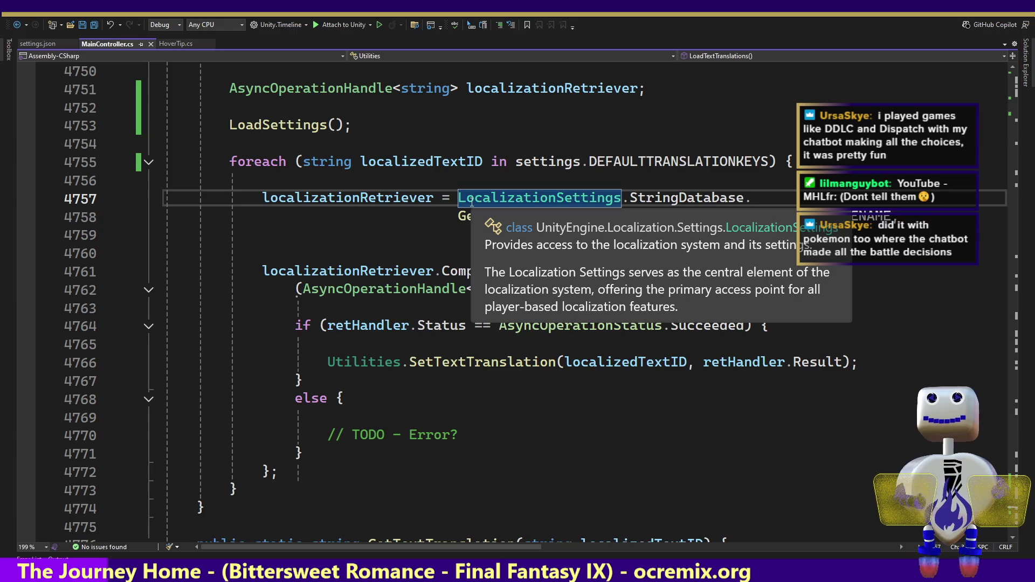
left_click(201, 123)
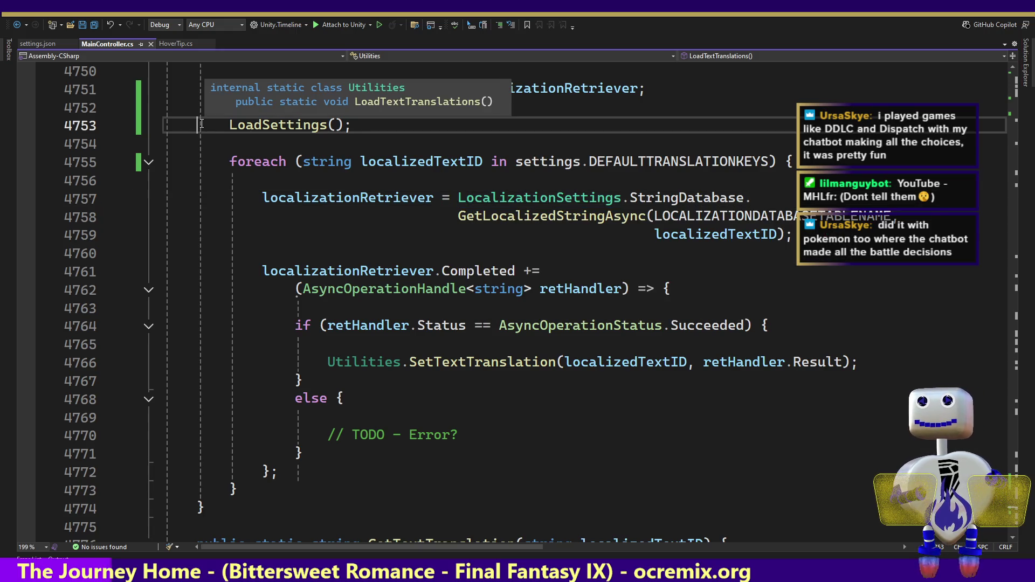
type("//")
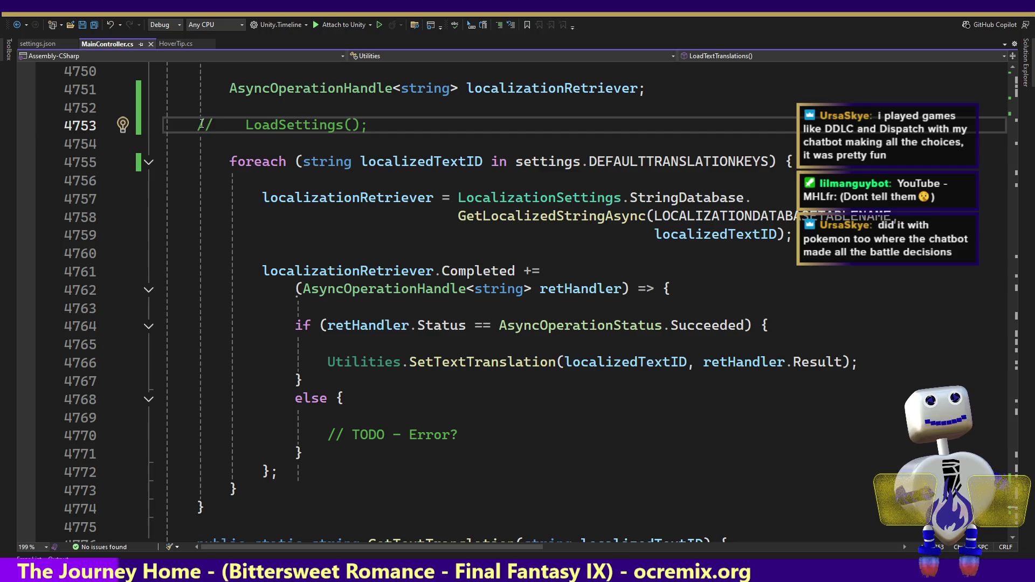
key("alt+Tab")
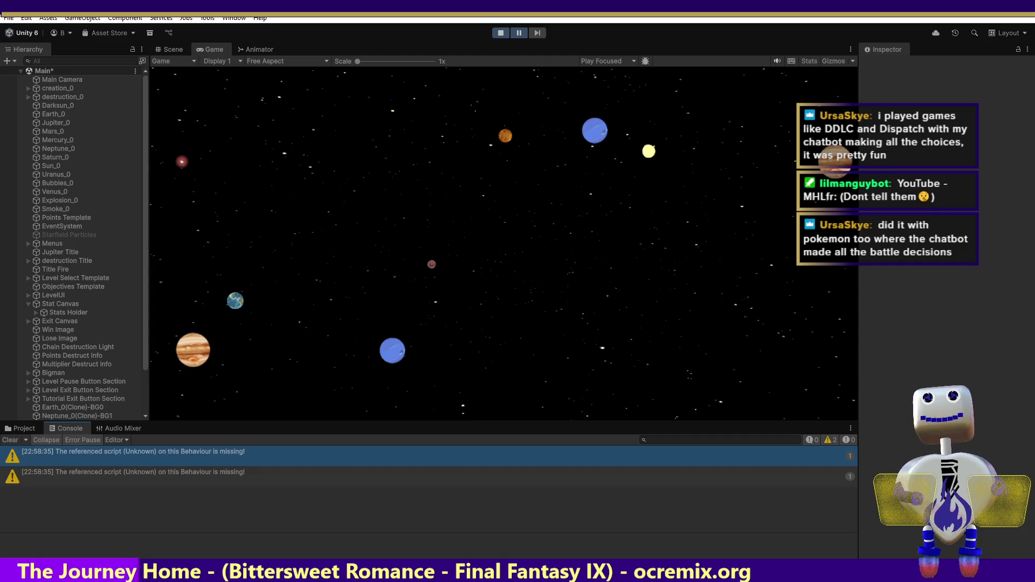
left_click(499, 33)
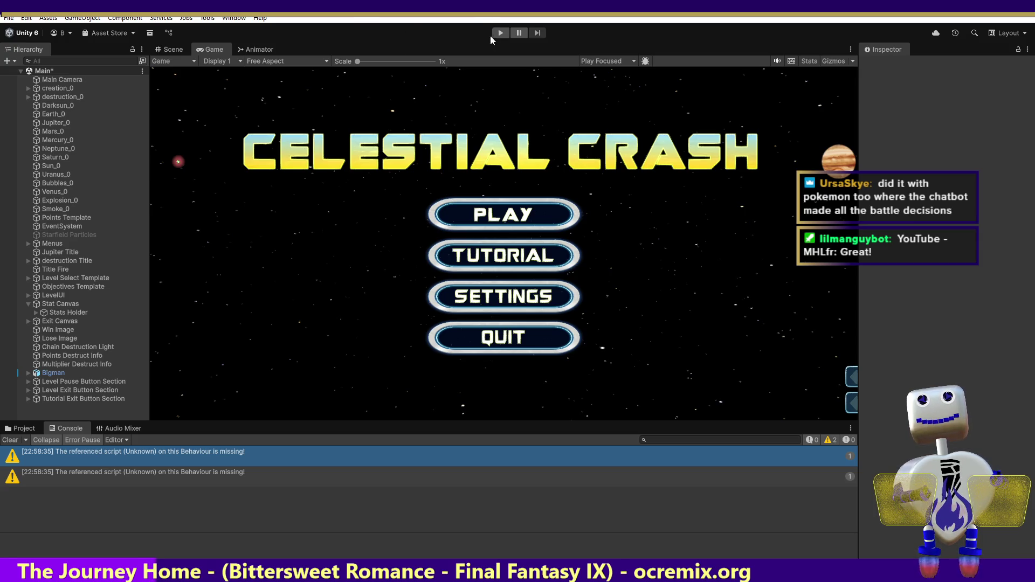
- Run Celestial Crash again and stop it, exposing the NullReferenceException at MainController.cs:4755
left_click(502, 33)
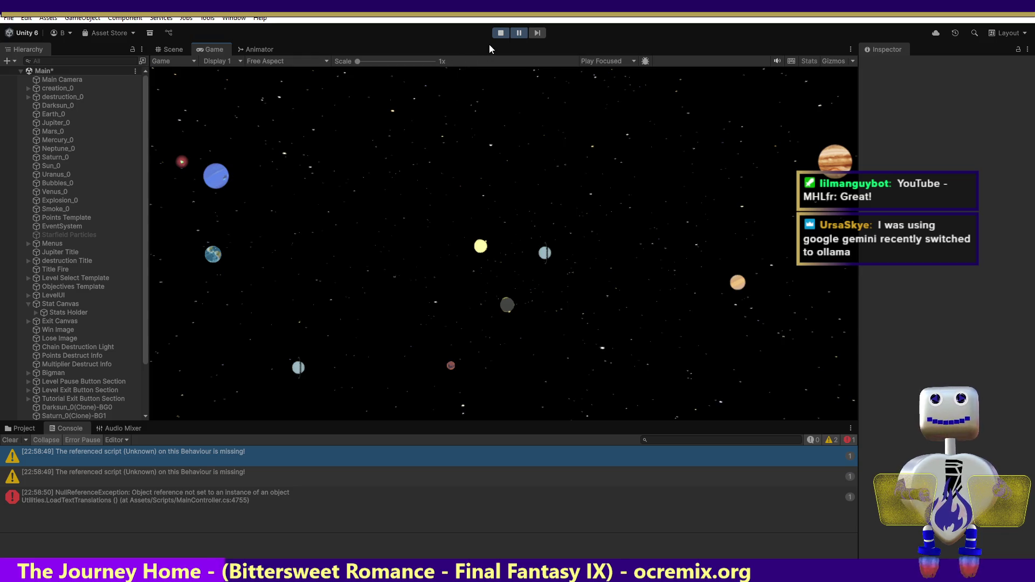
left_click(502, 31)
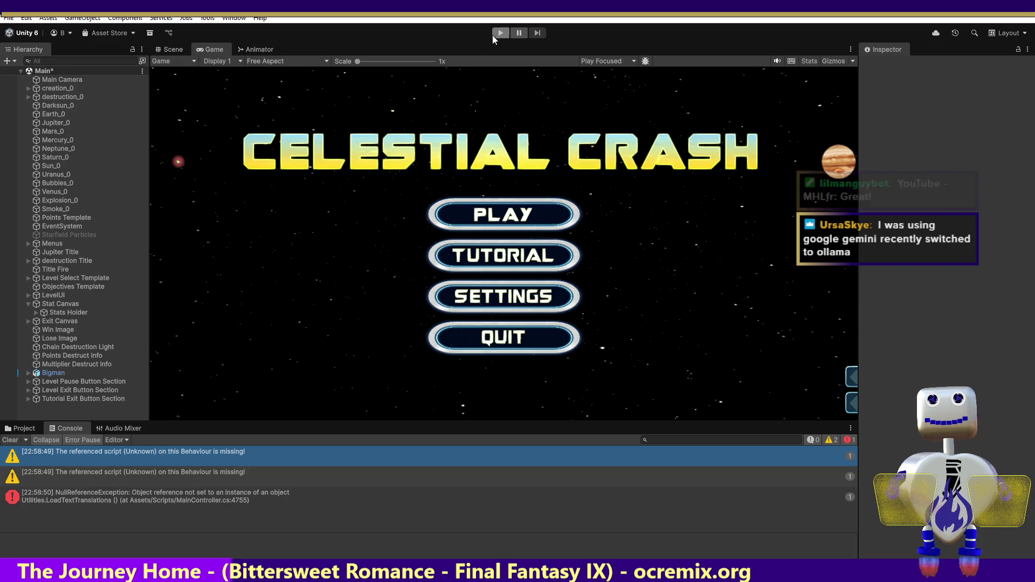
- Rerun the game, read the second Console warning's NullReferenceException, then go back to Visual Studio
left_click(493, 32)
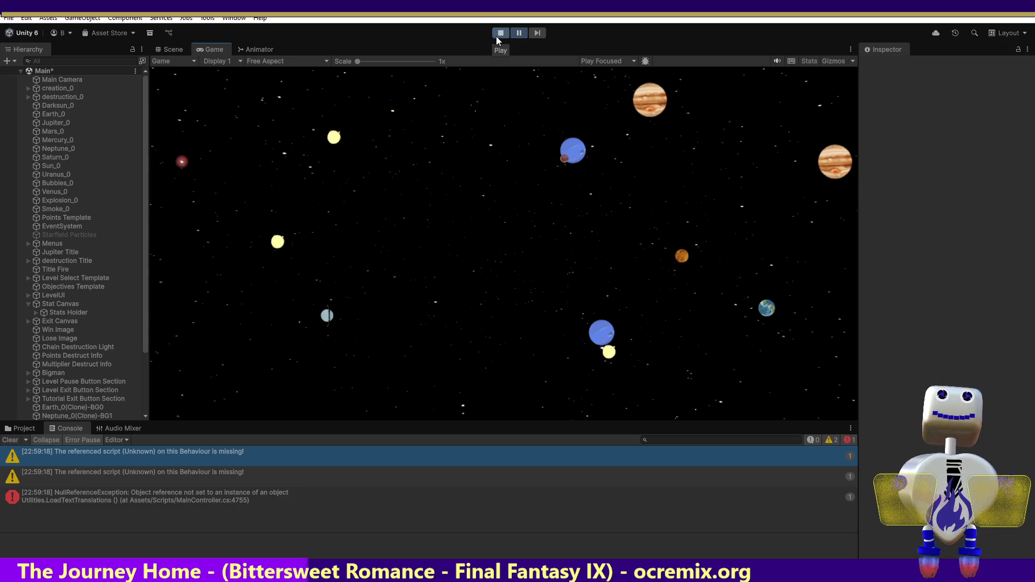
left_click(267, 477)
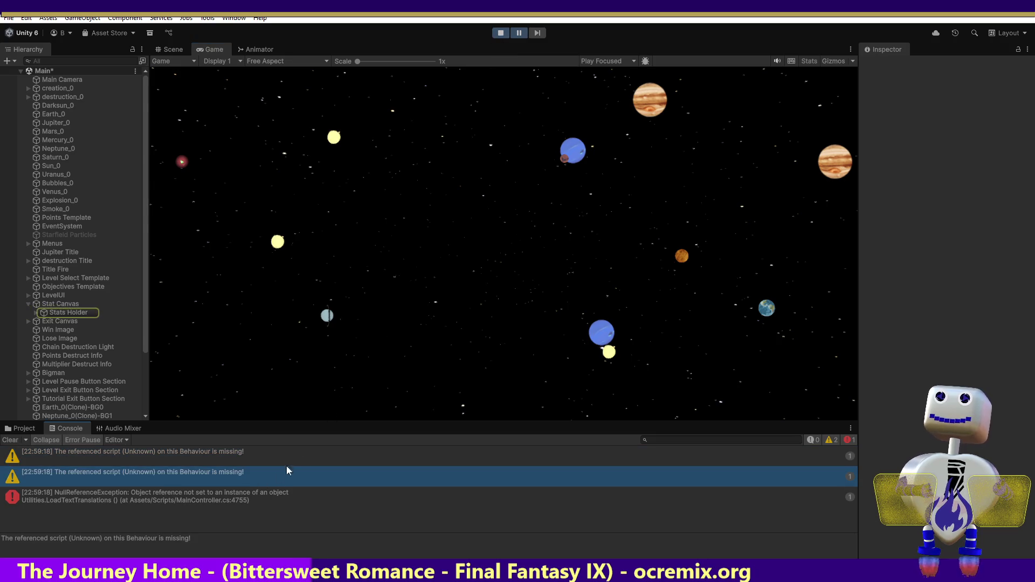
key("alt+Tab")
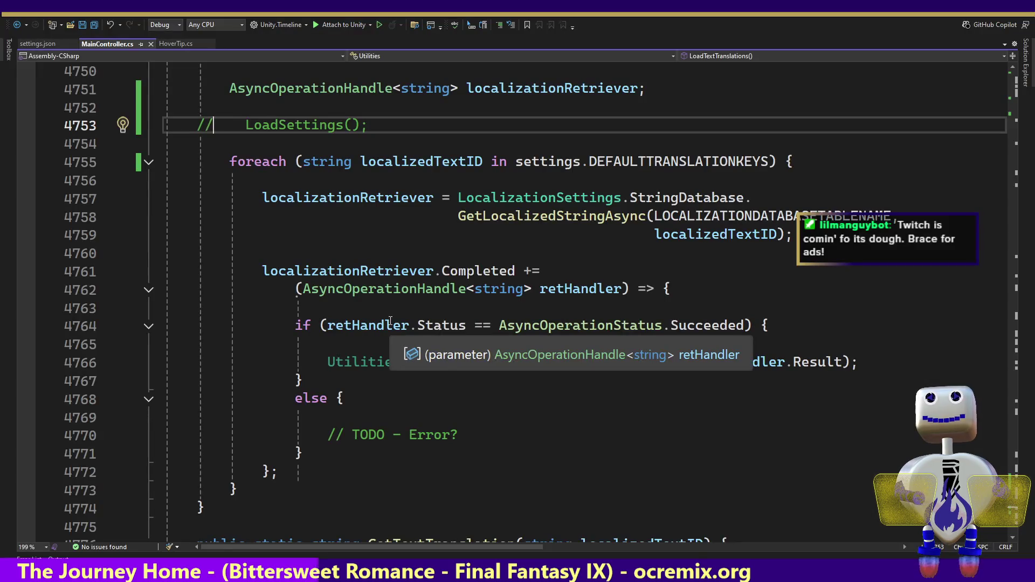
- Uncomment LoadSettings() and block-comment LoadTextTranslations from there through line 4773, then return to Unity
key("ctrl+k")
key("ctrl+u")
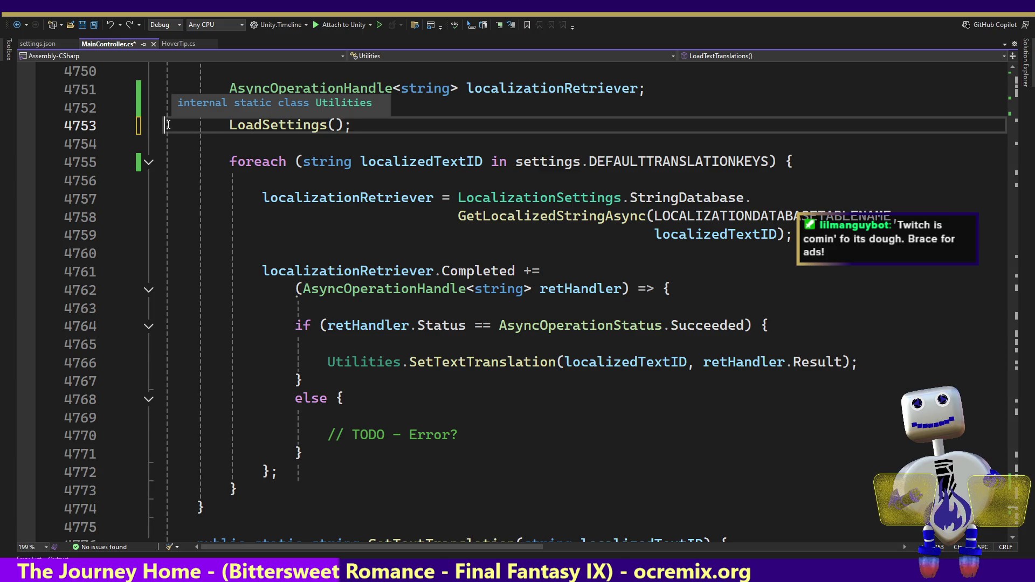
type("/        ")
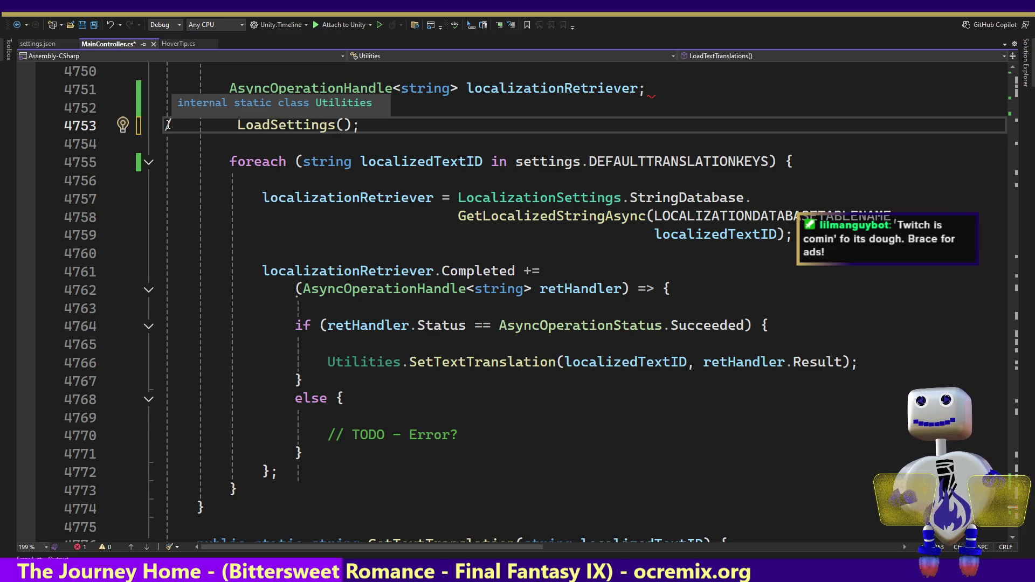
type("*")
left_click(266, 489)
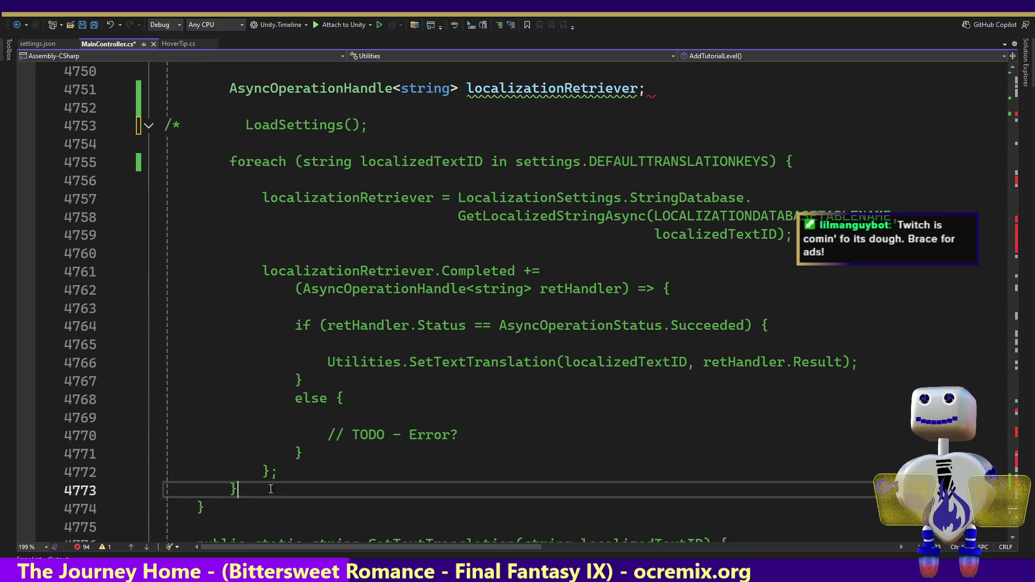
type("*/")
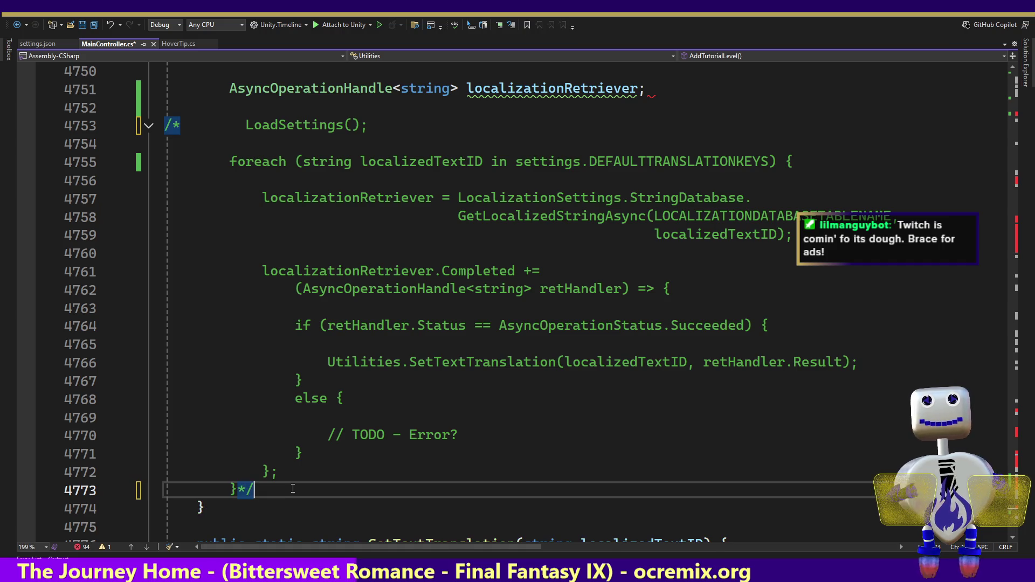
key("alt+Tab")
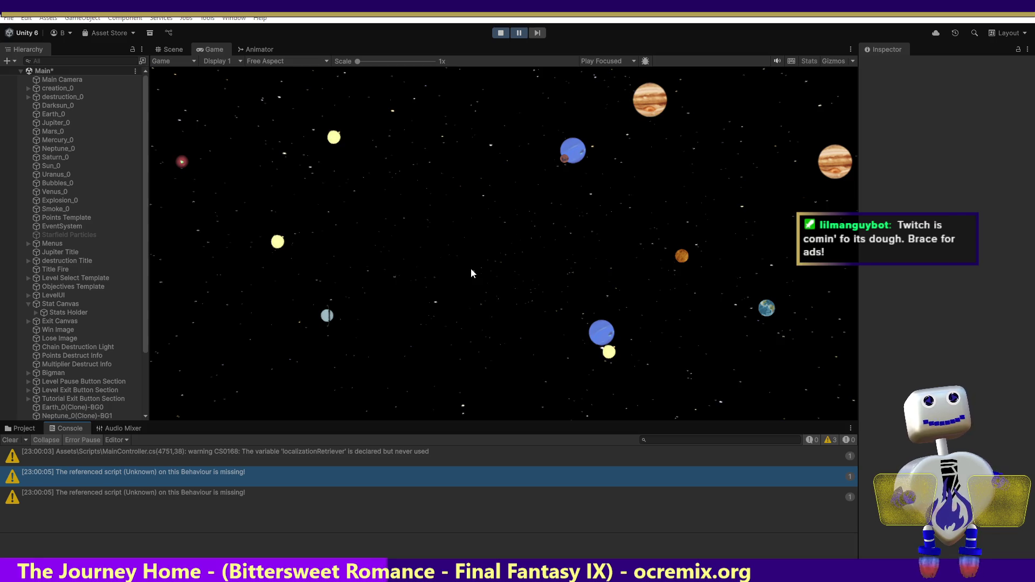
- Stop and restart the game, open level select, and start level 2 from its info panel
left_click(500, 34)
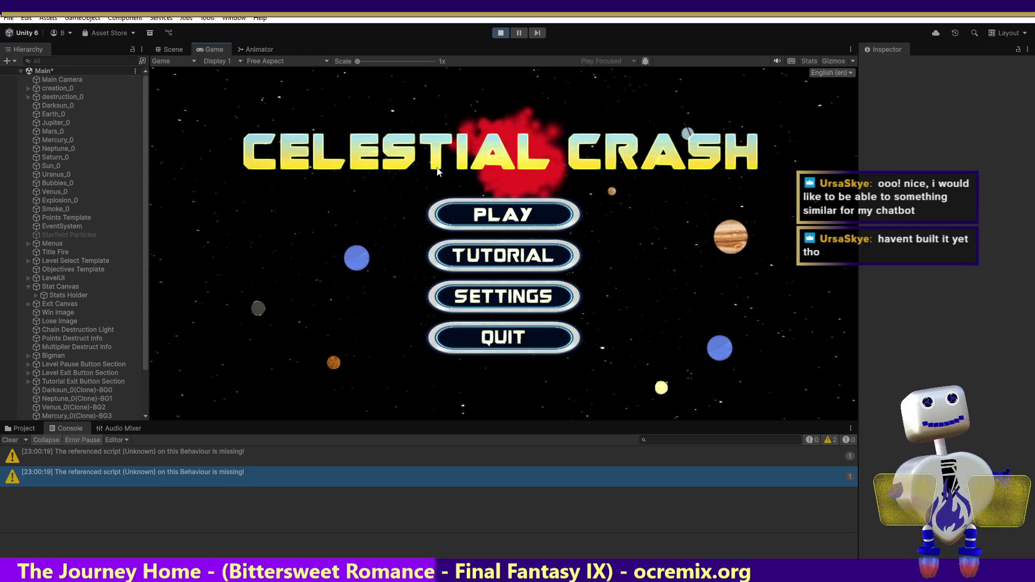
left_click(488, 218)
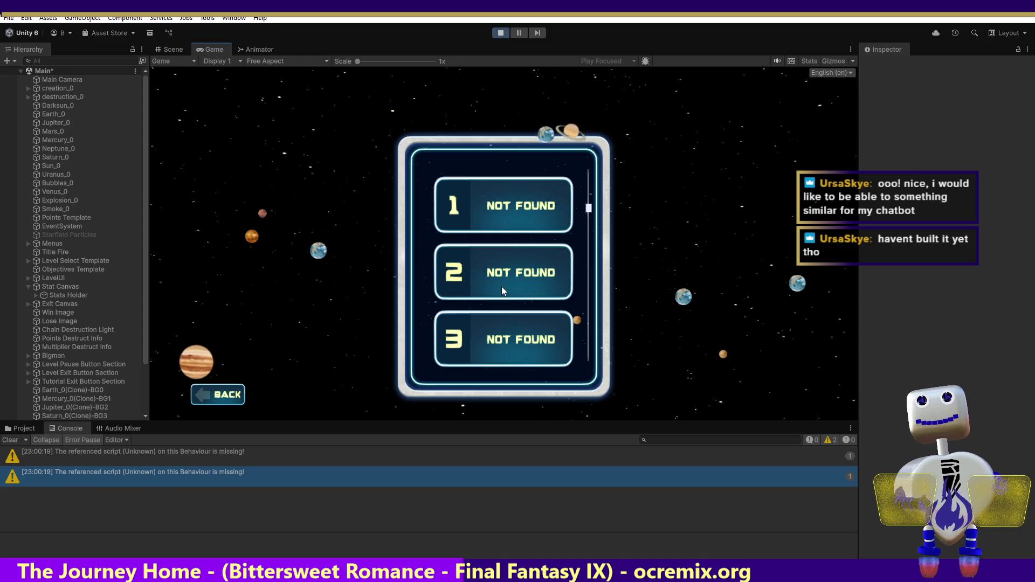
left_click(519, 274)
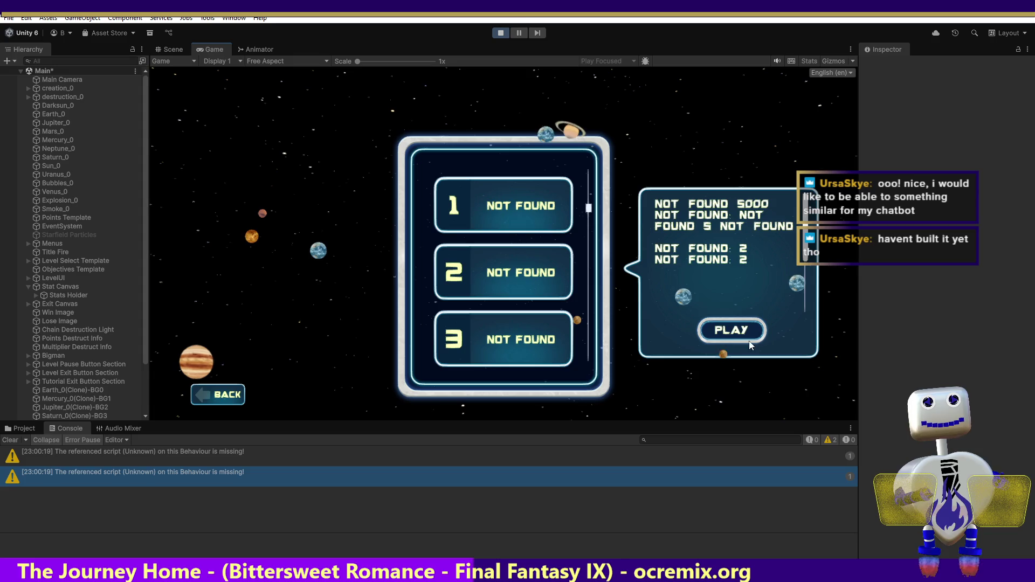
left_click(722, 340)
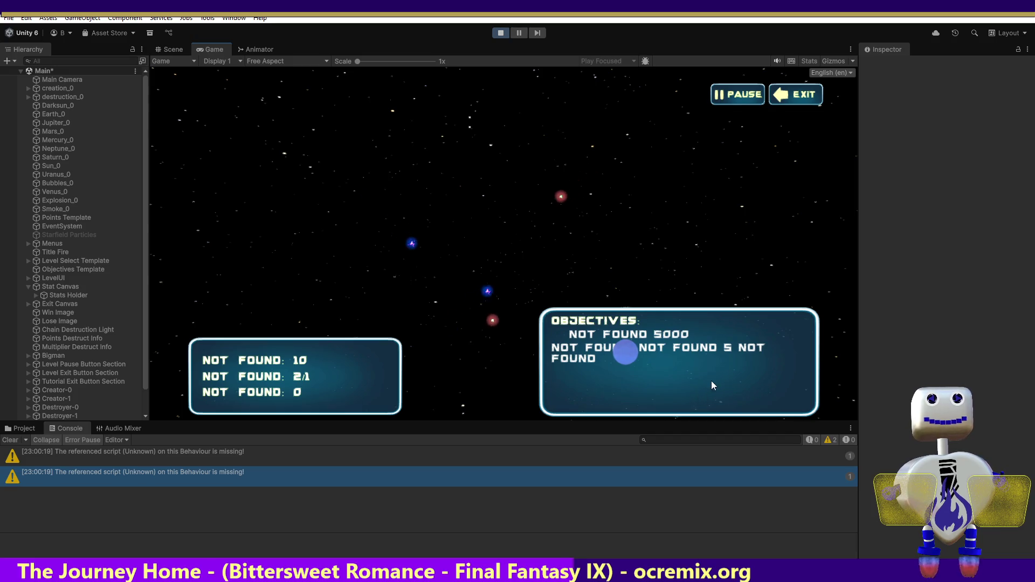
- Build a blue-orange-blue orb cluster at the centre, detonate it, and stop Play mode
left_click(612, 350)
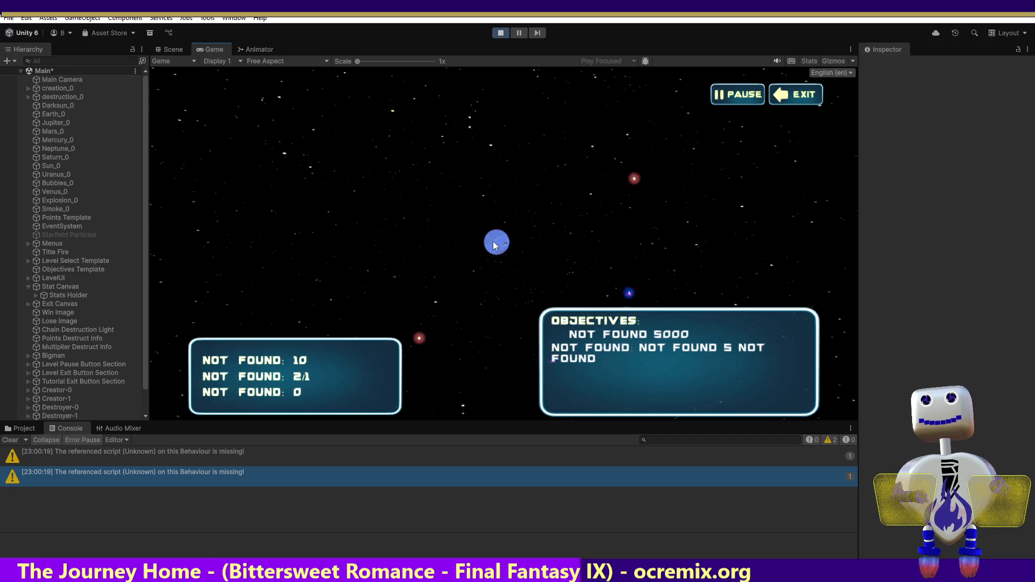
left_click(587, 260)
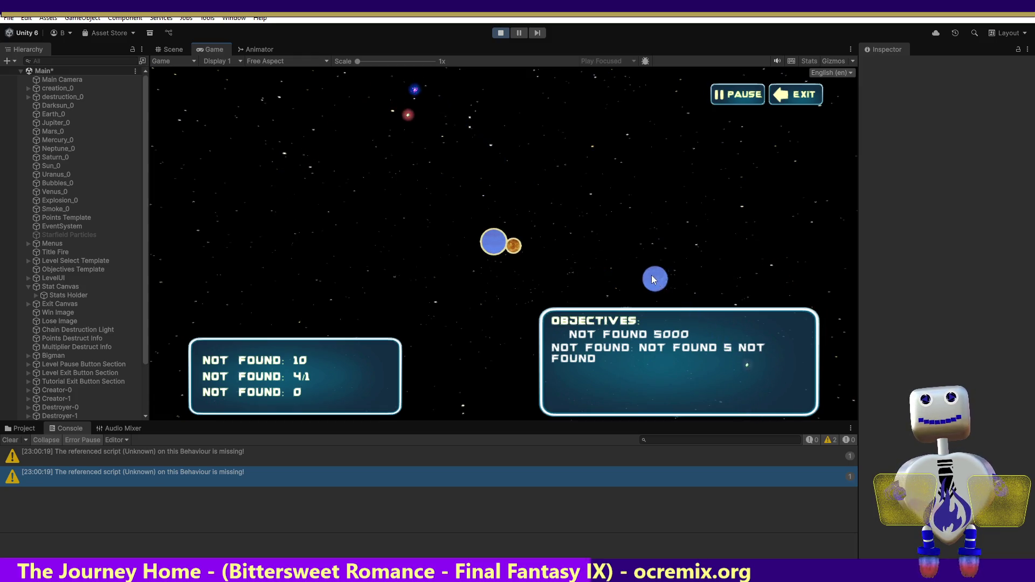
left_click_drag(654, 278, 534, 256)
left_click(536, 256)
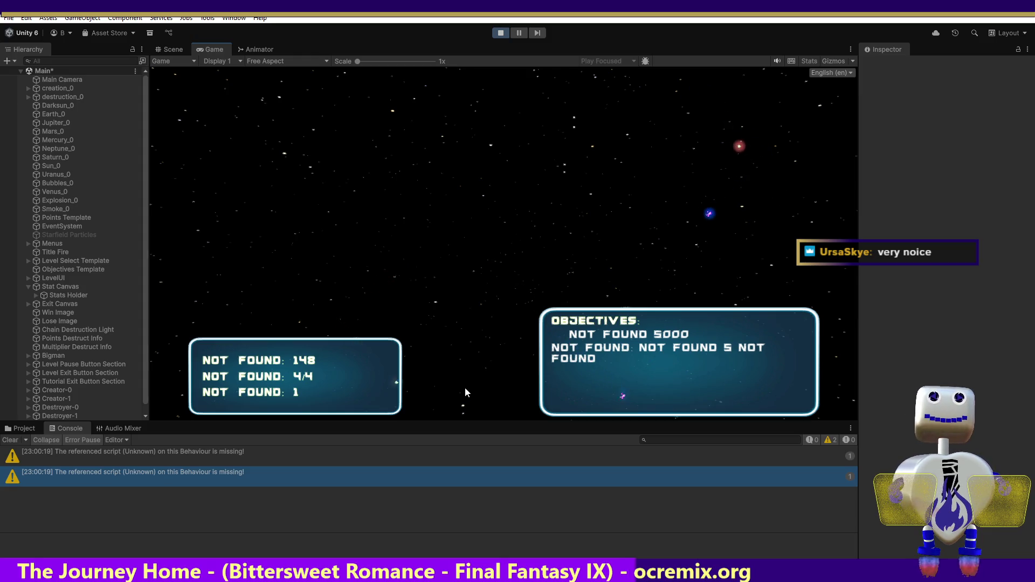
left_click(497, 36)
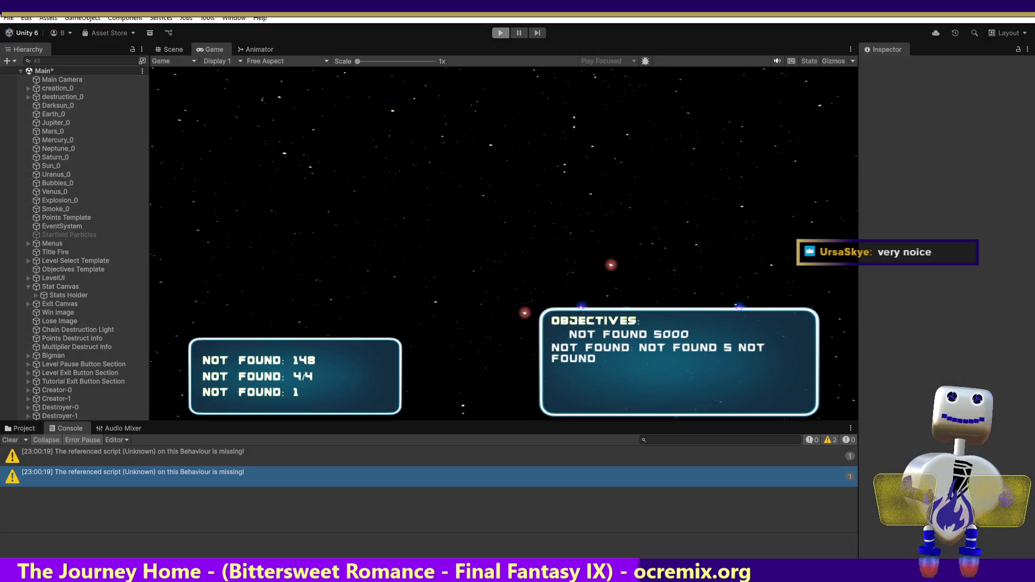
- Restart the game, play level 3 briefly, and exit back to level selection
left_click(501, 33)
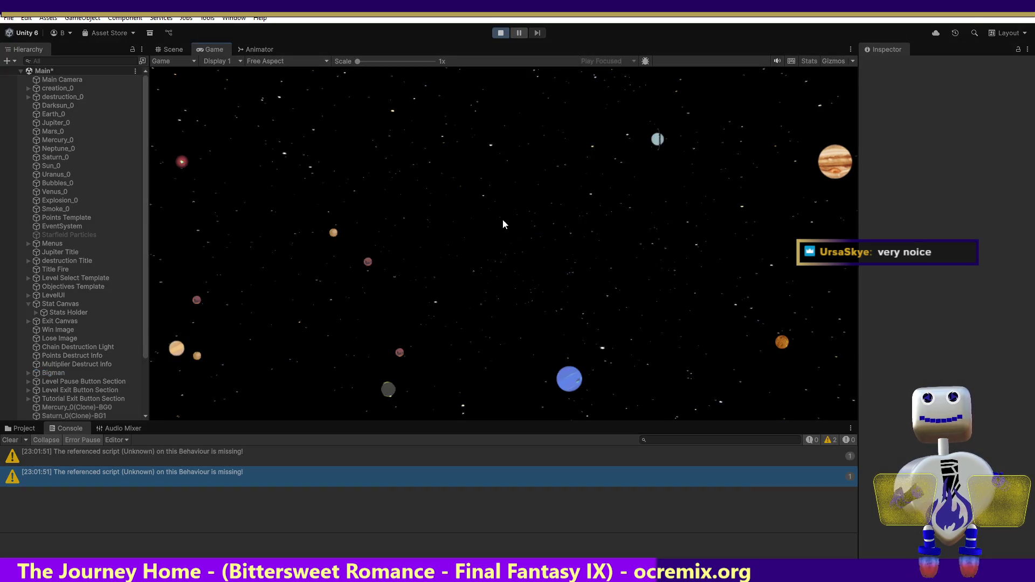
left_click(519, 215)
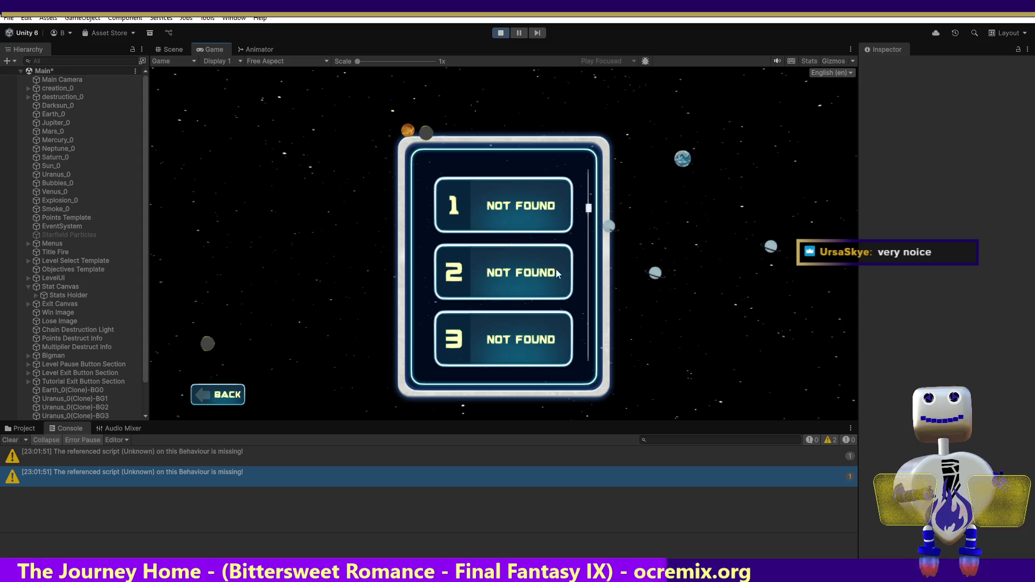
left_click(502, 339)
left_click(722, 401)
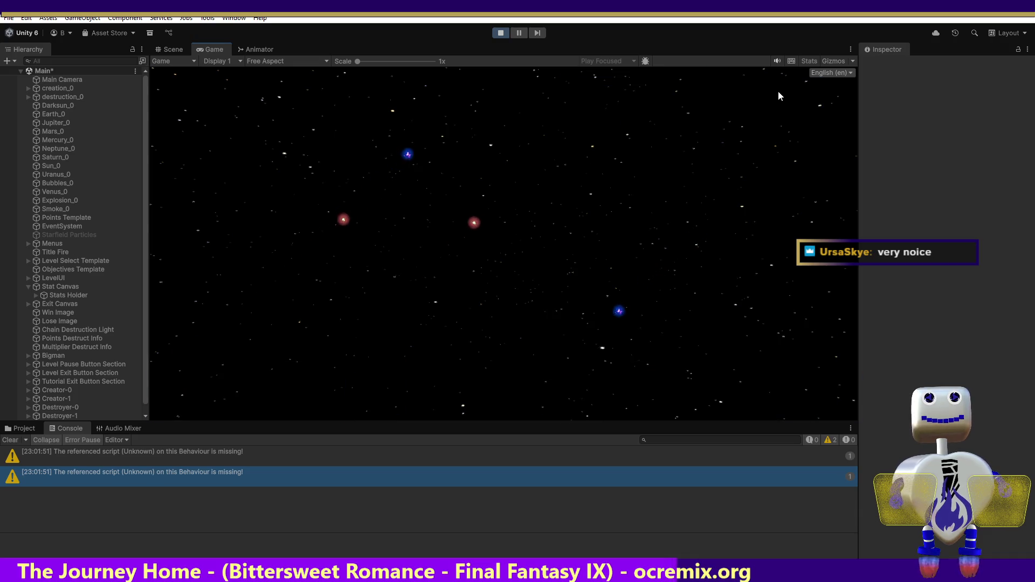
left_click(776, 96)
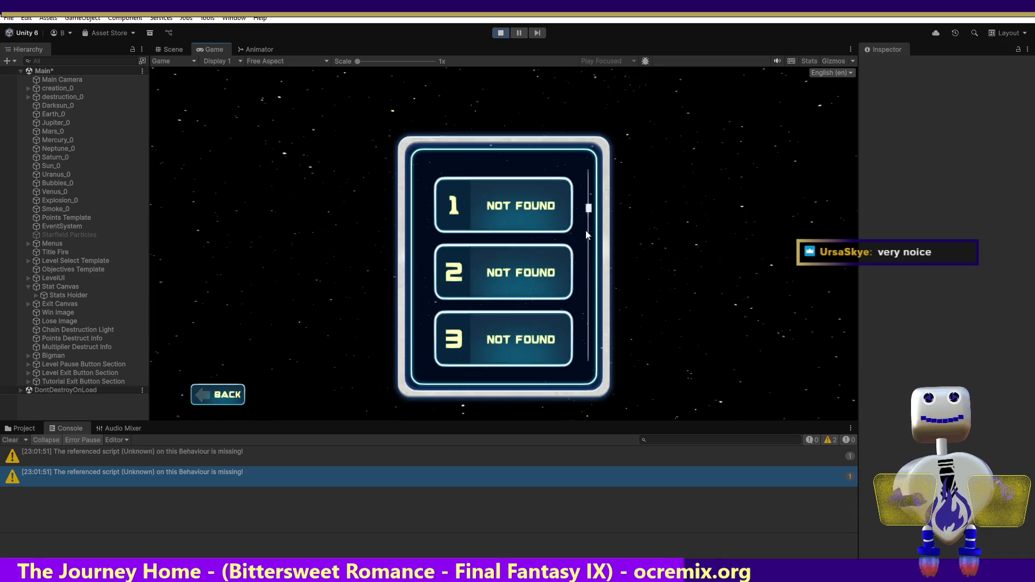
- Browse the level 3 and level 7 details, scroll down, and start level 11
left_click(550, 327)
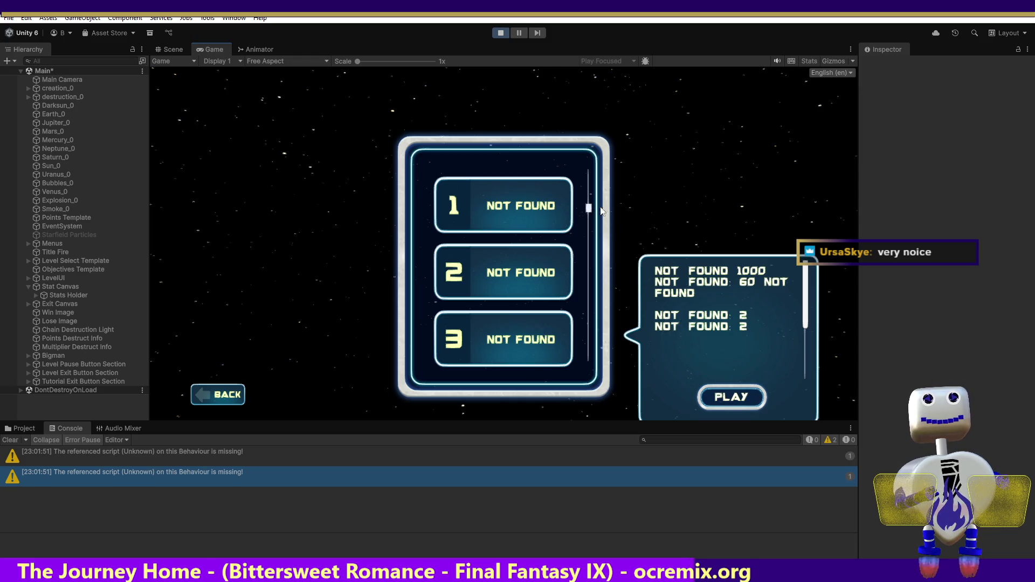
scroll(541, 272, "down", 5)
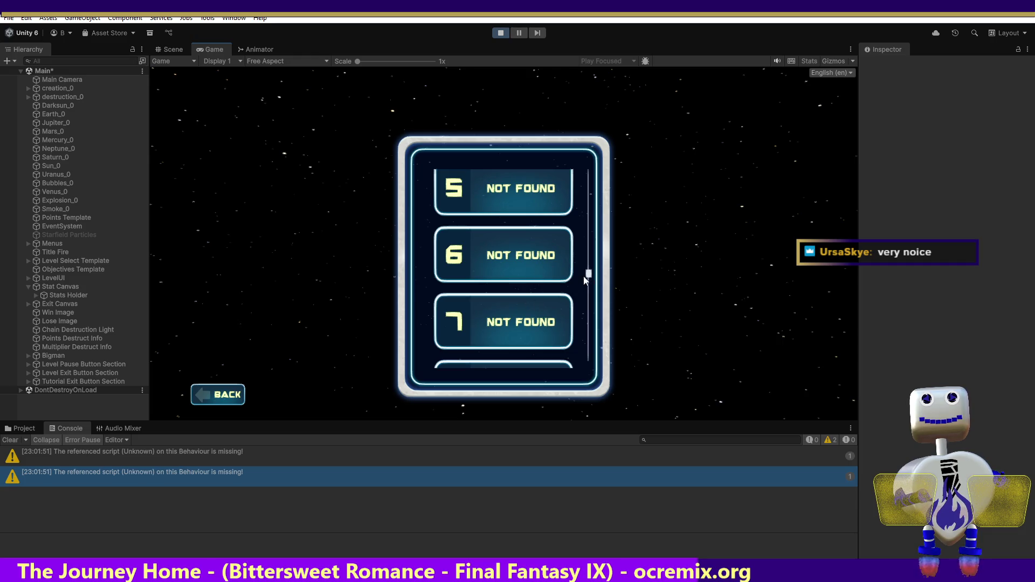
left_click(535, 312)
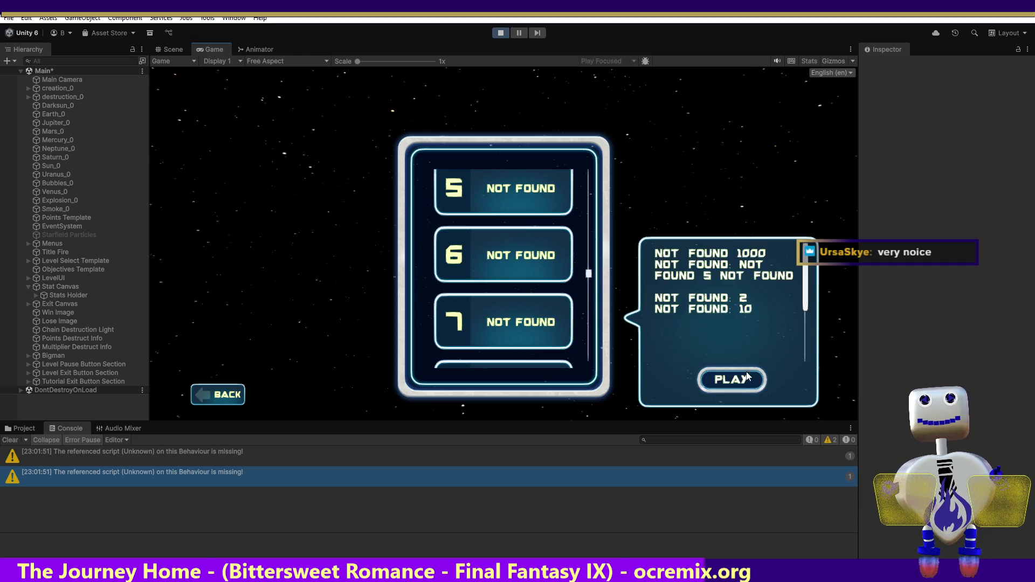
left_click_drag(589, 273, 589, 352)
left_click(515, 239)
left_click(717, 302)
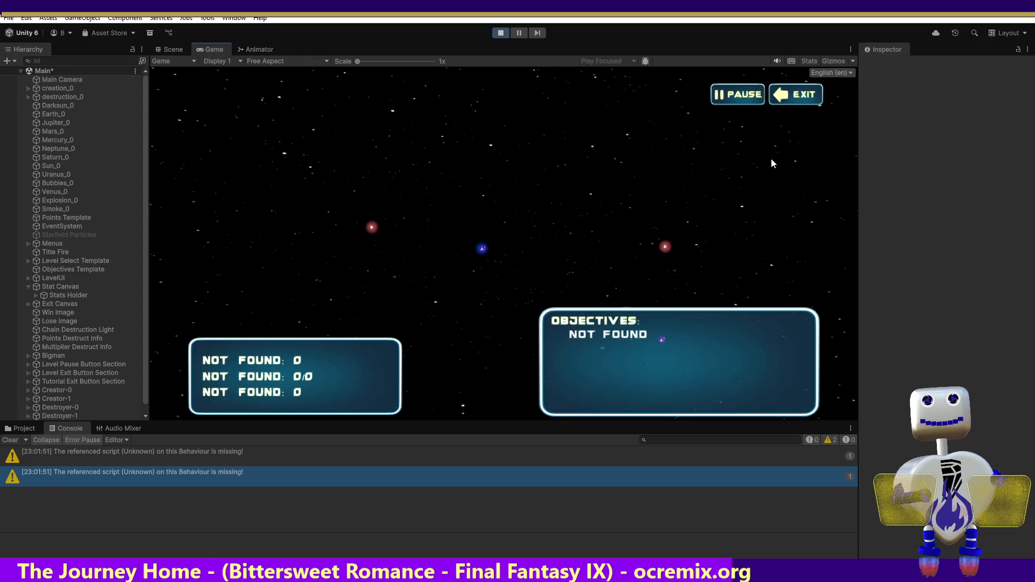
- Exit level 11, start level 10, and exit back to the level list
left_click(788, 95)
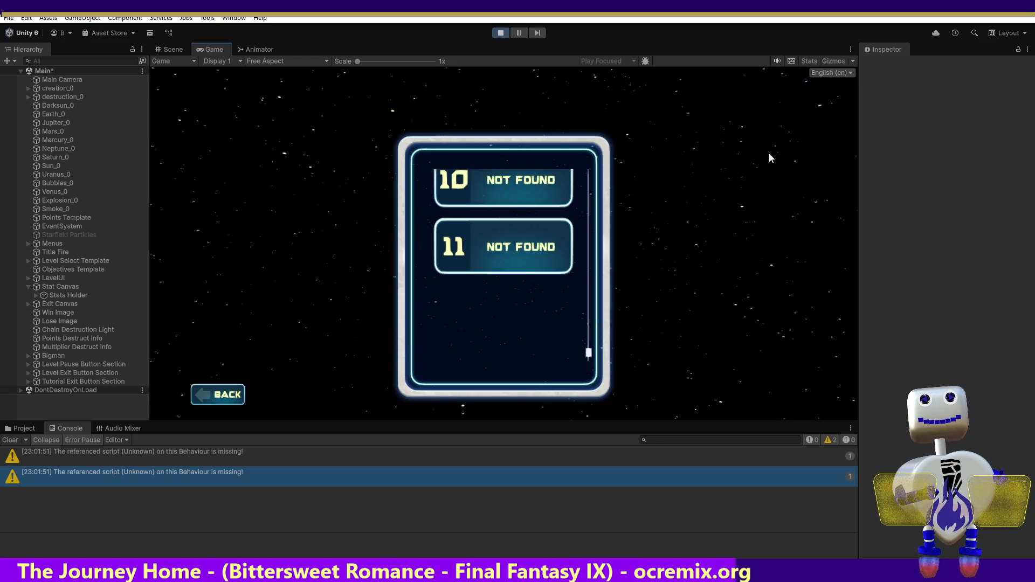
left_click(560, 190)
left_click(714, 232)
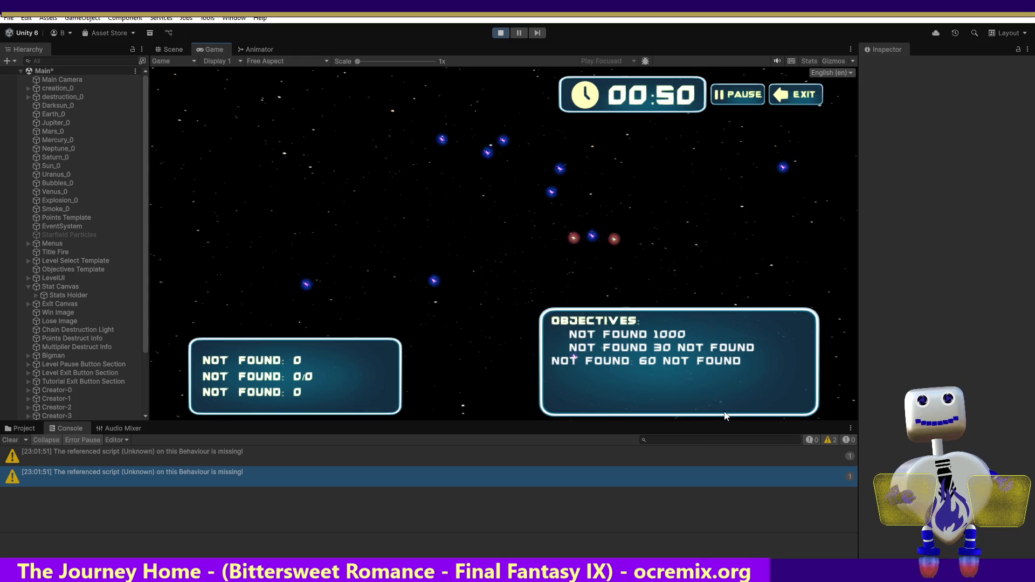
left_click(797, 95)
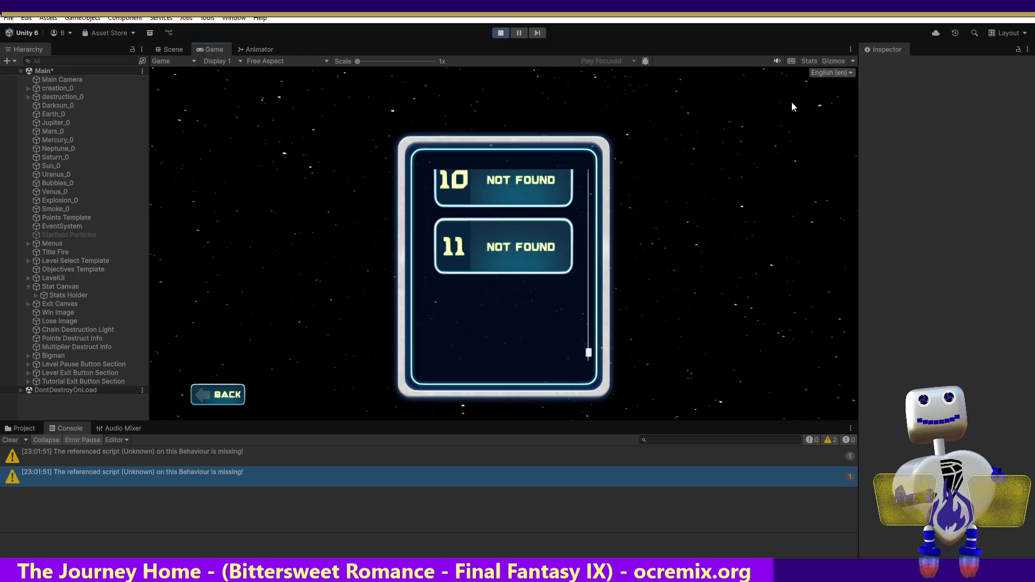
- Stop Play mode with the toolbar Play button
left_click(500, 33)
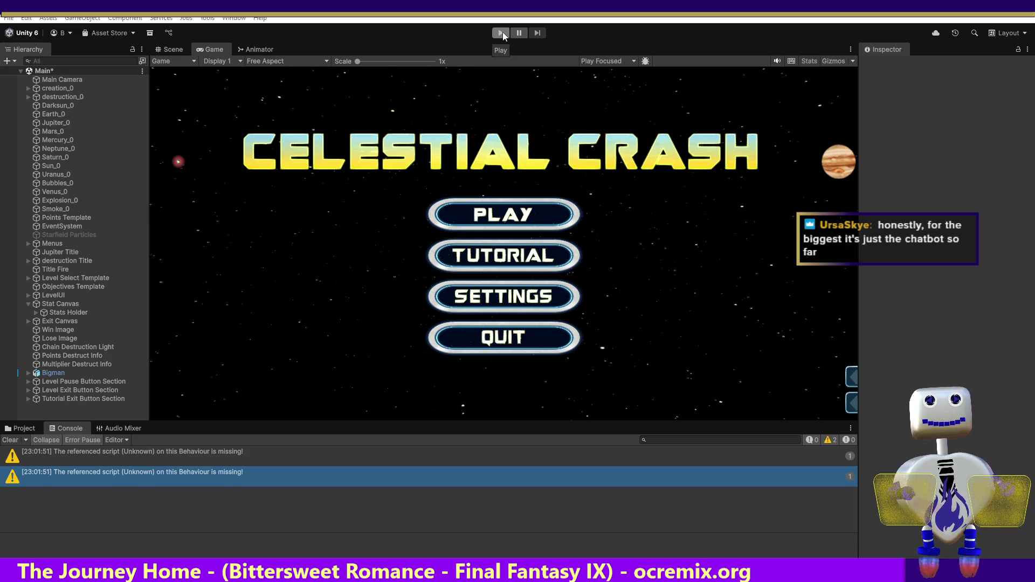
- Review MainController.cs in Visual Studio, then return to Unity and enter Play mode again
key("alt+Tab")
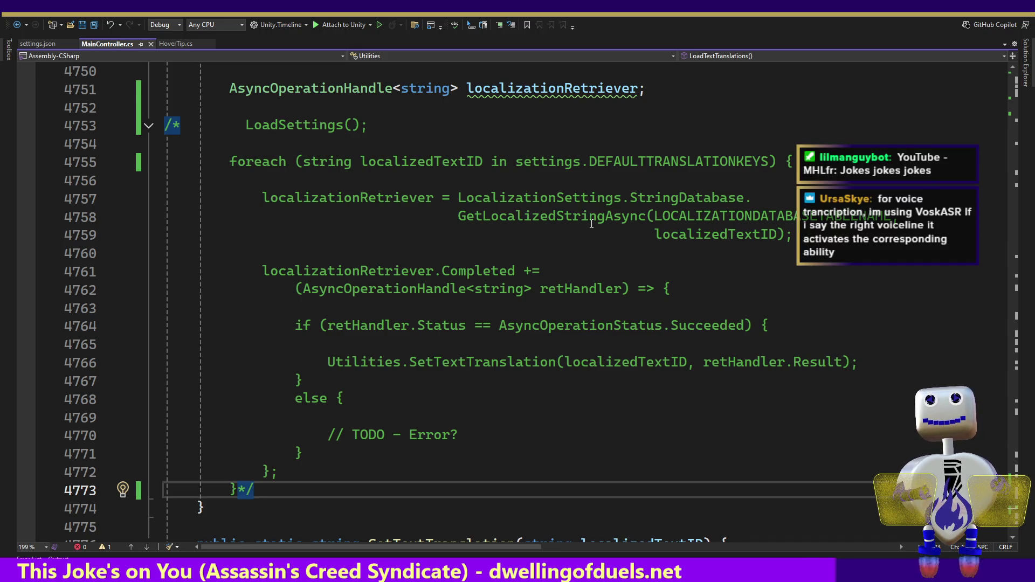
key("alt+Tab")
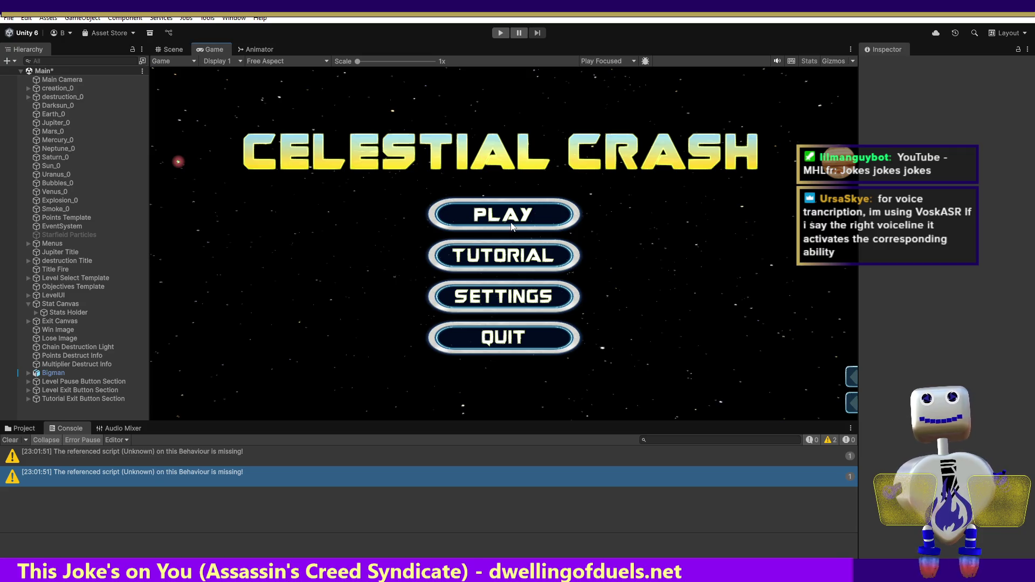
left_click(501, 33)
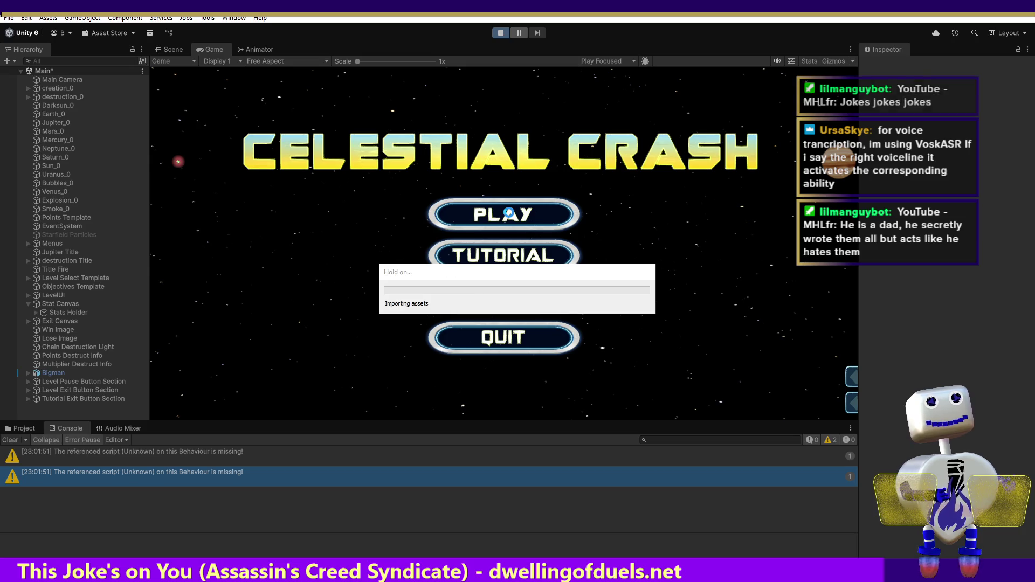
- Go from the Celestial Crash title menu through PLAY to the level select list
left_click(510, 216)
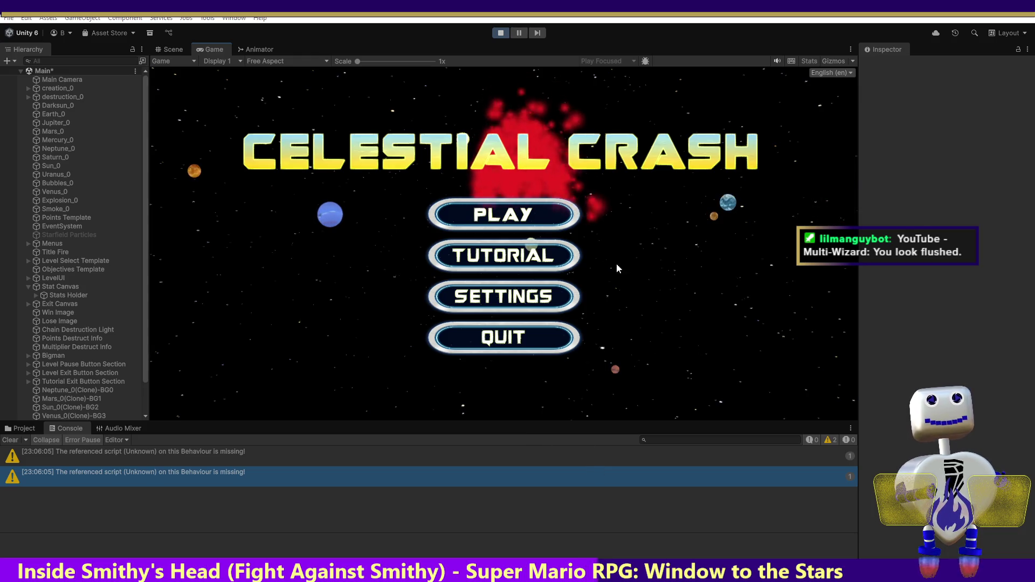
left_click(560, 255)
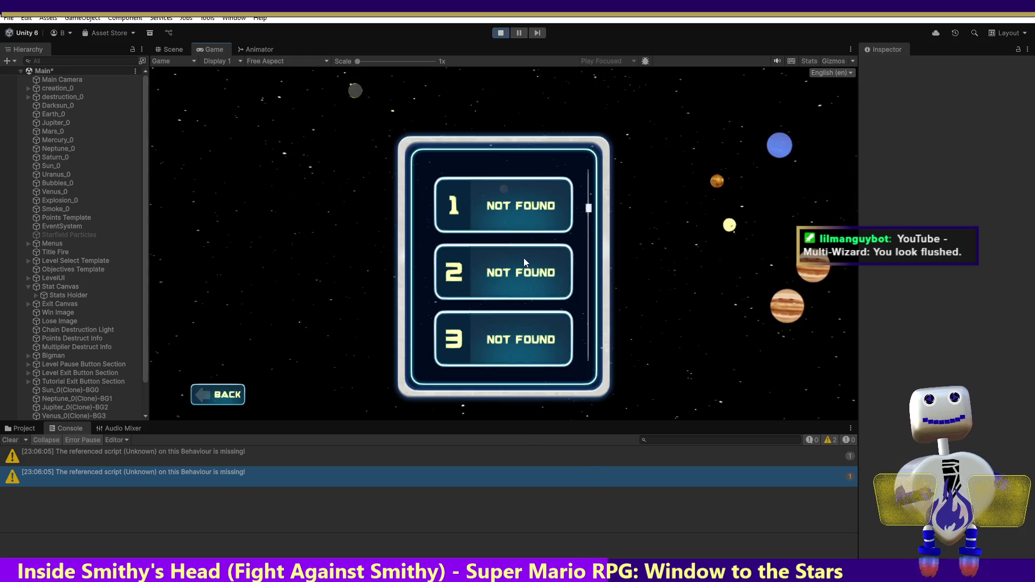
- Start the level from slot 2 and attach the grey planet to the Jupiter chain
left_click(521, 273)
left_click(742, 330)
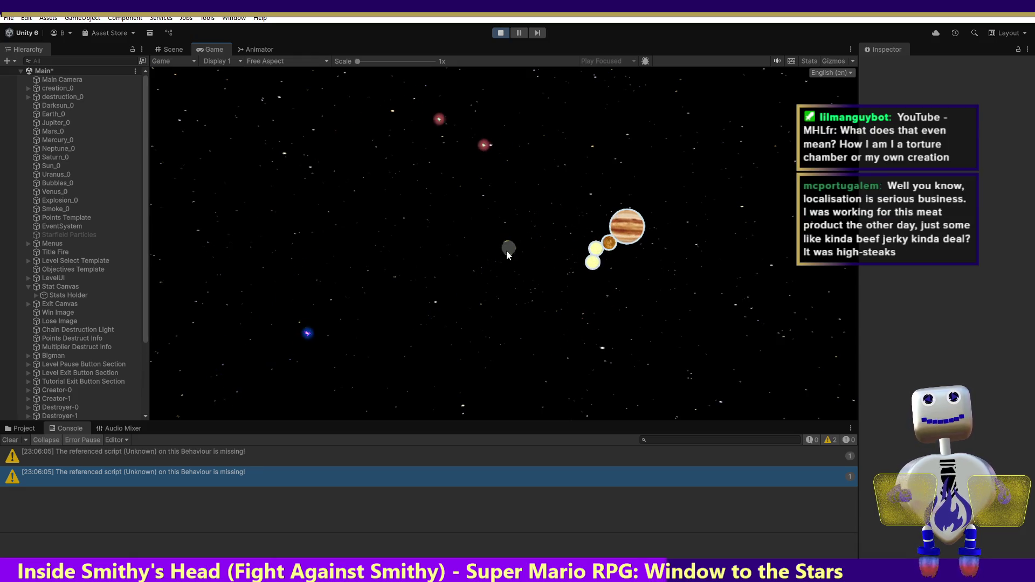
left_click(581, 289)
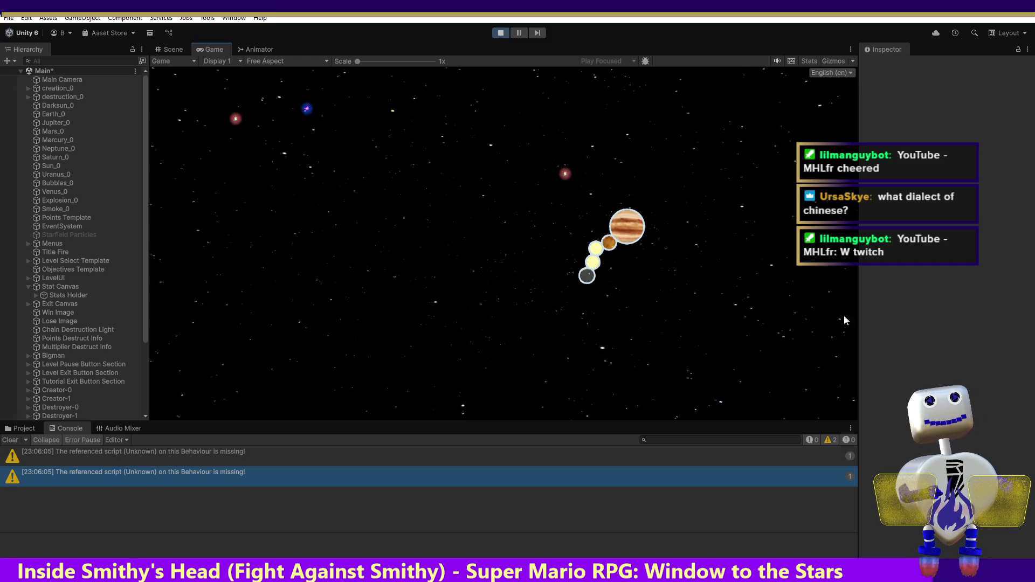
- Keep English (en) in the language dropdown, detonate the planet chain, and select Stats Holder
left_click(852, 73)
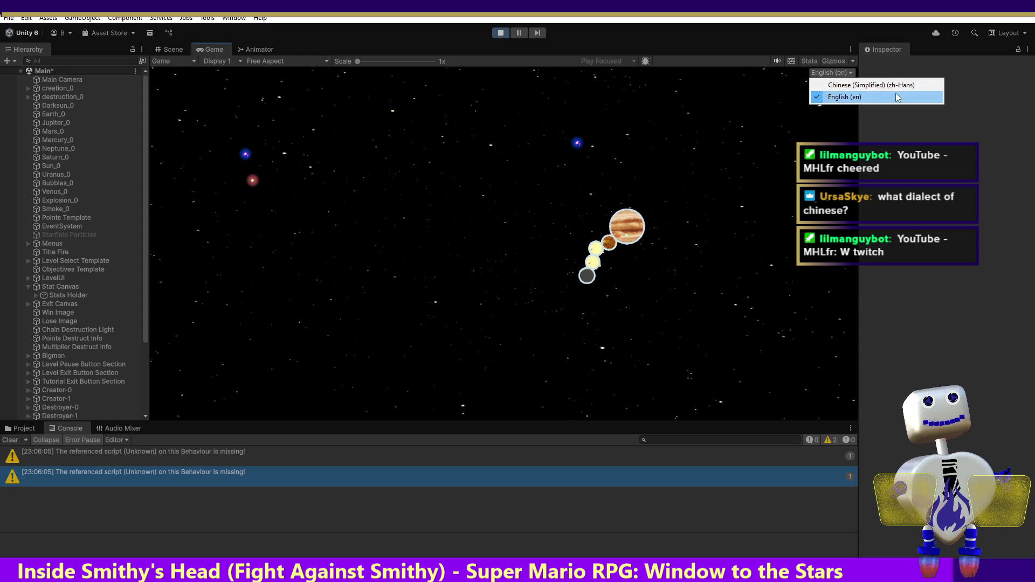
left_click(930, 320)
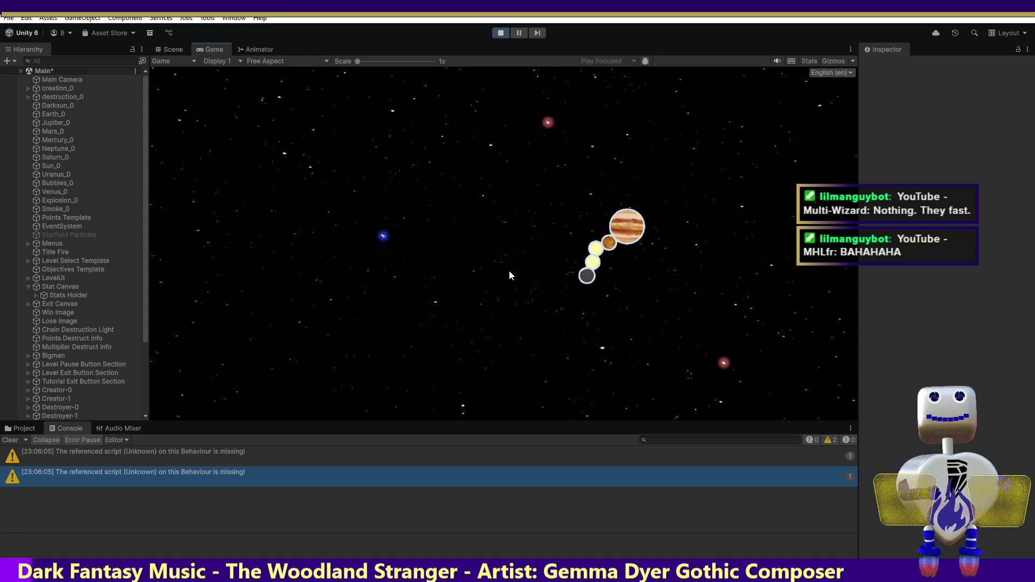
left_click(623, 224)
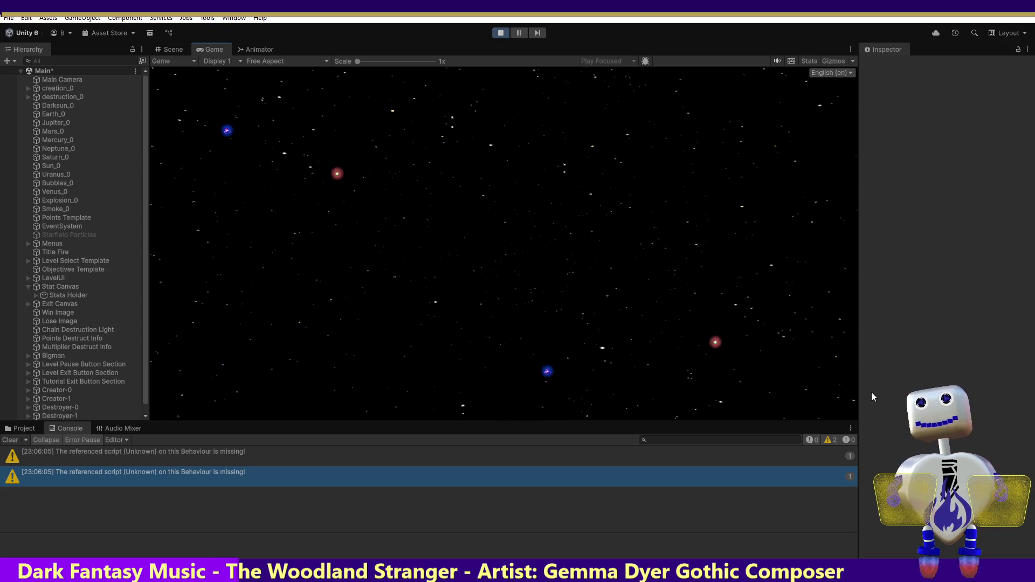
left_click(61, 294)
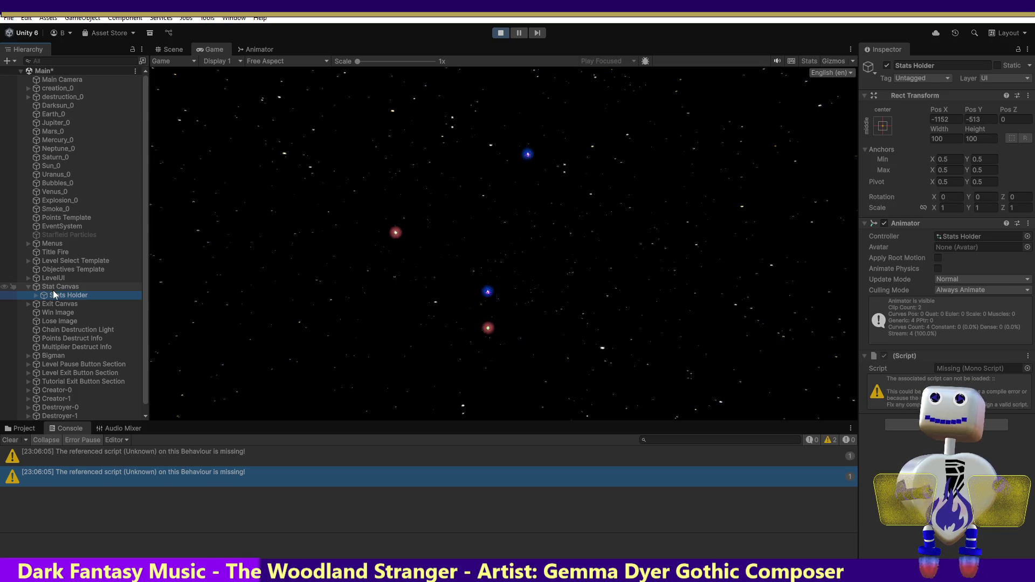
- Expand Stats Holder and inspect Stats Background, Points Stats, Celestial Body Stats and Chain Stats
left_click(36, 295)
left_click(59, 305)
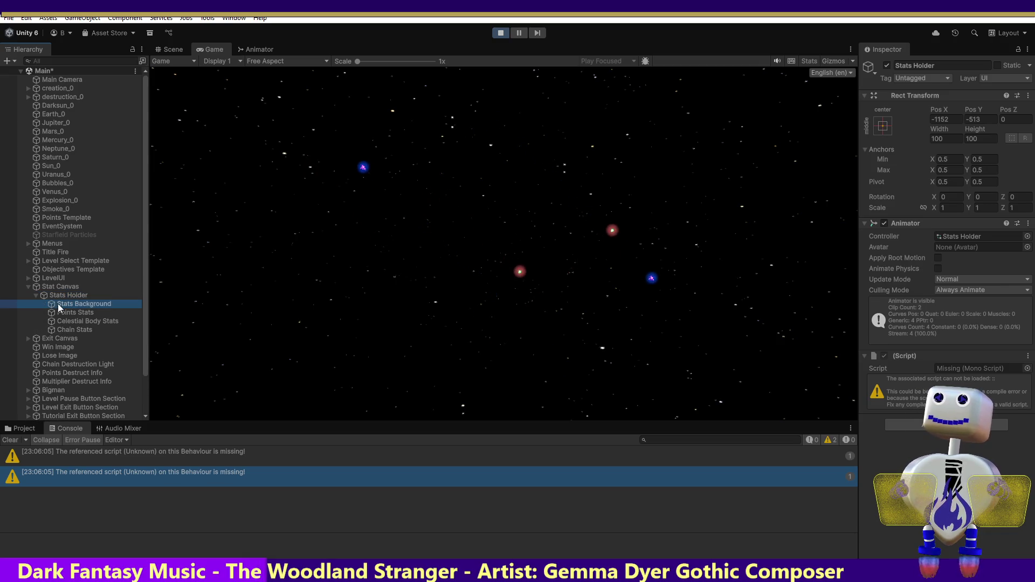
left_click(70, 313)
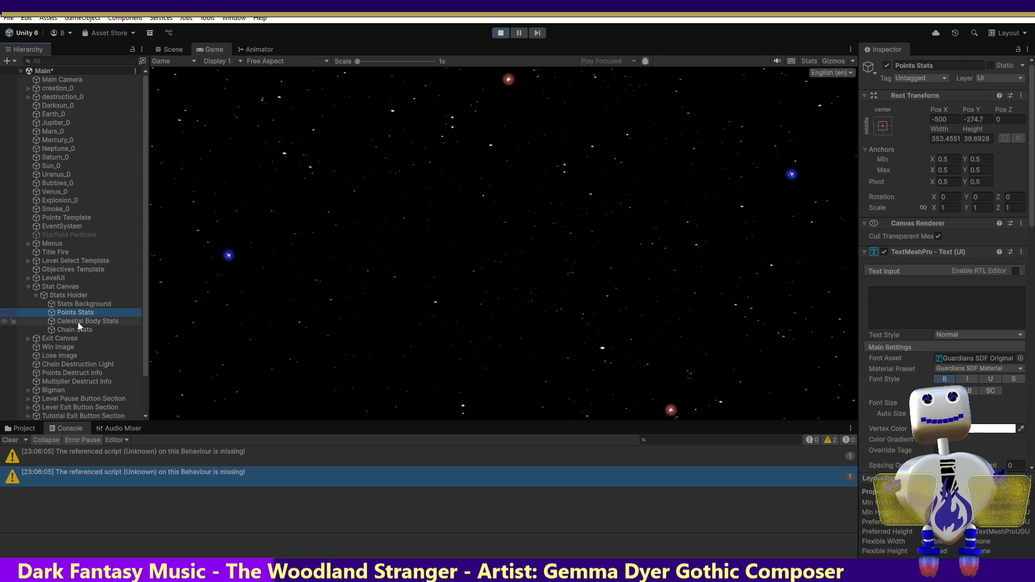
left_click(77, 322)
left_click(74, 328)
- Inspect Title Fire, Chain Destruction Light and Points Destruct Info, return to Chain Stats, then stop the game
left_click(61, 252)
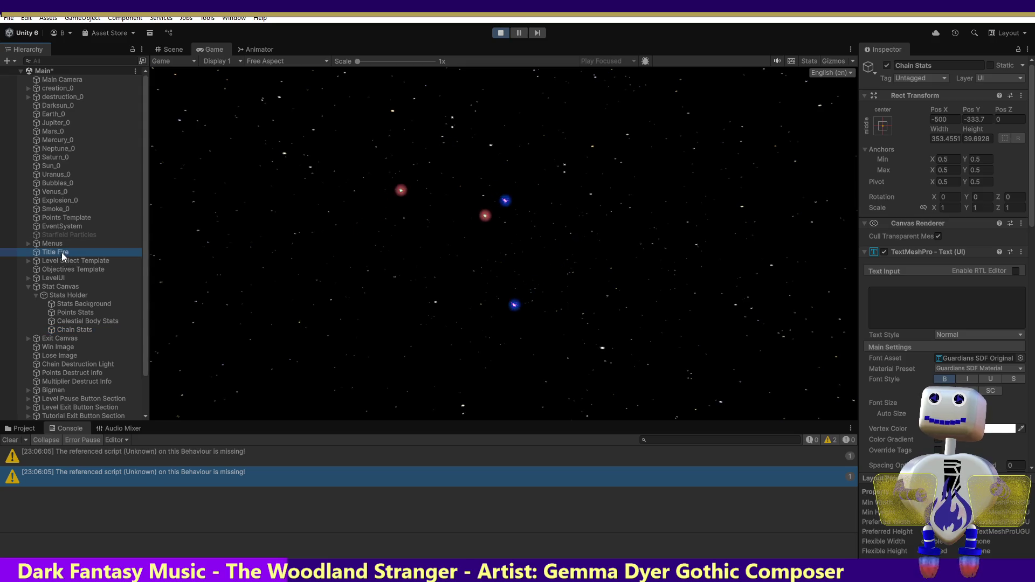
left_click(83, 363)
left_click(80, 373)
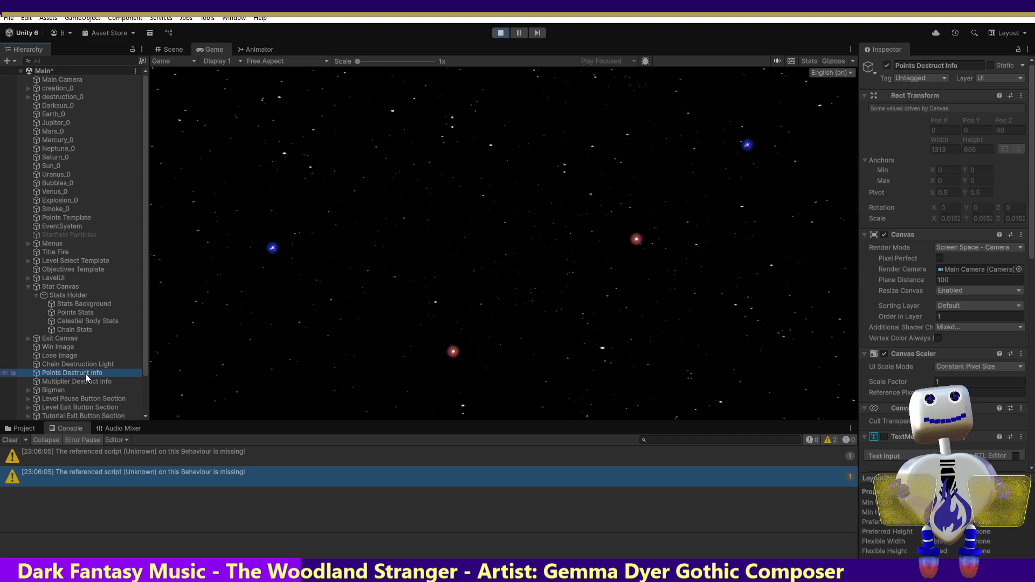
left_click(56, 329)
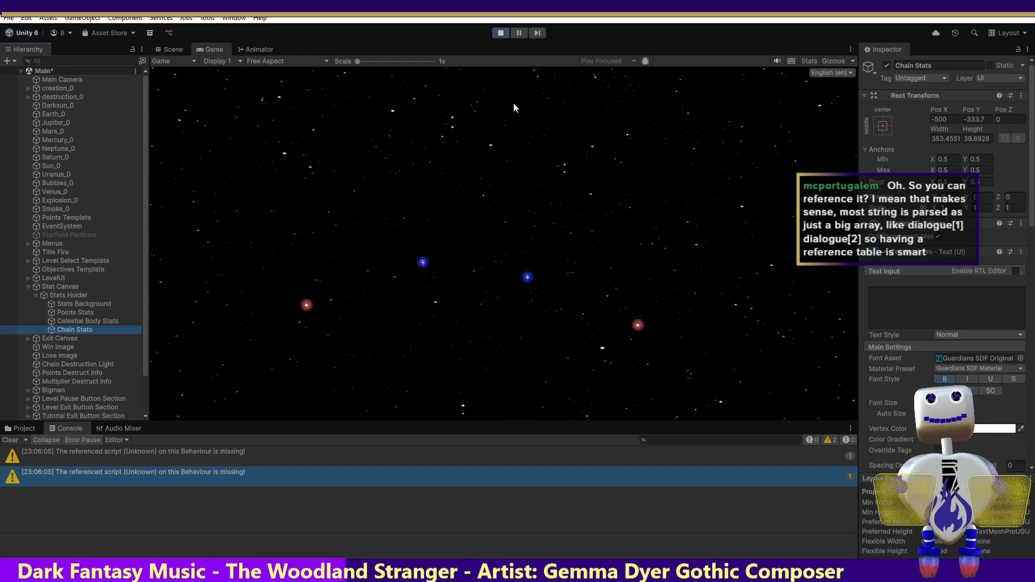
left_click(501, 33)
- Open the Localization Tables window from the Window > Asset Management menu
left_click(234, 18)
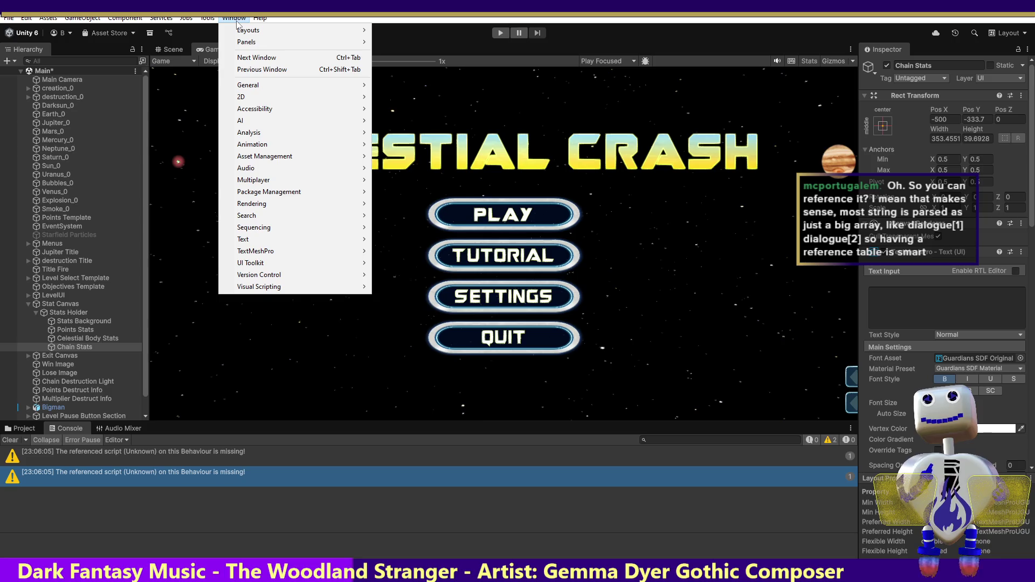
mouse_move(251, 158)
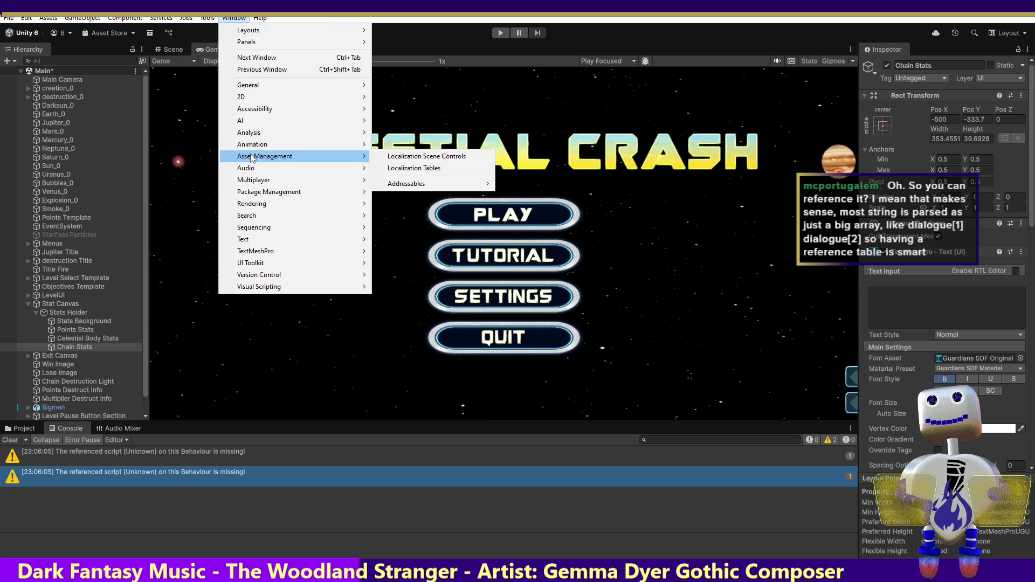
left_click(393, 169)
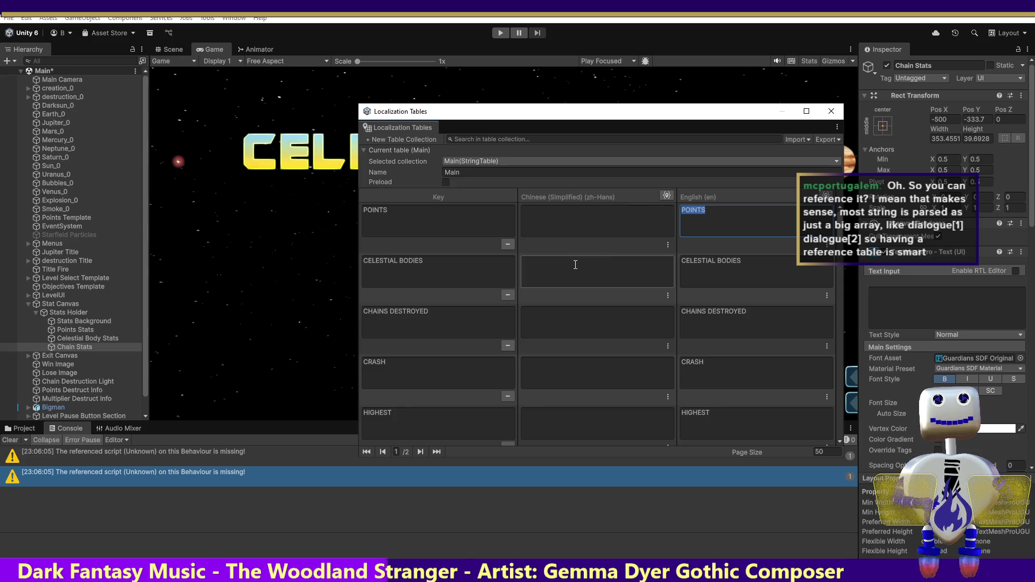
- Scroll through the Main table's entries, view page 2, and close the window
left_click_drag(840, 231, 838, 260)
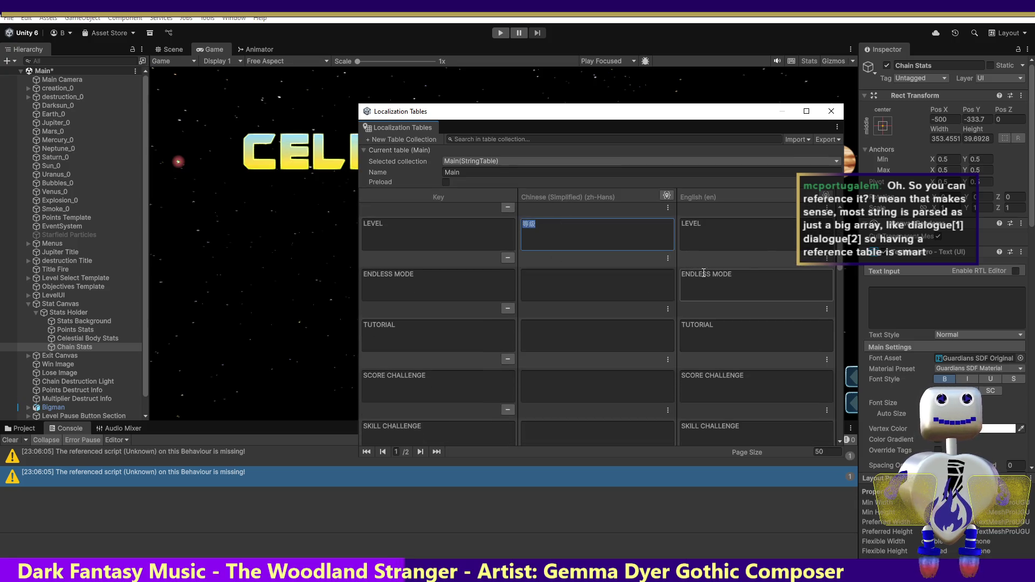
left_click_drag(839, 259, 860, 434)
left_click(420, 452)
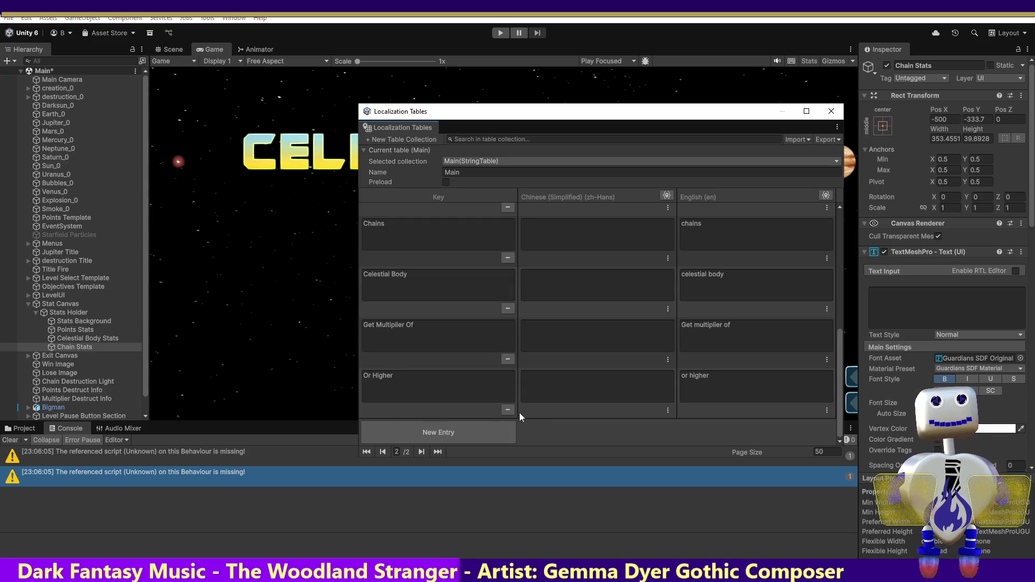
left_click(832, 111)
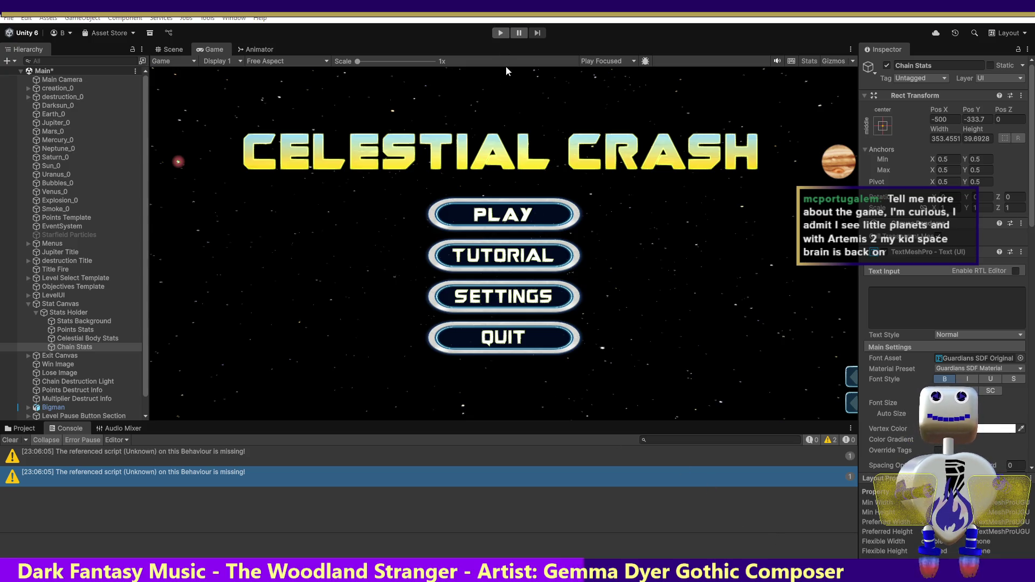
- Enter Play mode and go from the Celestial Crash title menu to level selection
left_click(499, 34)
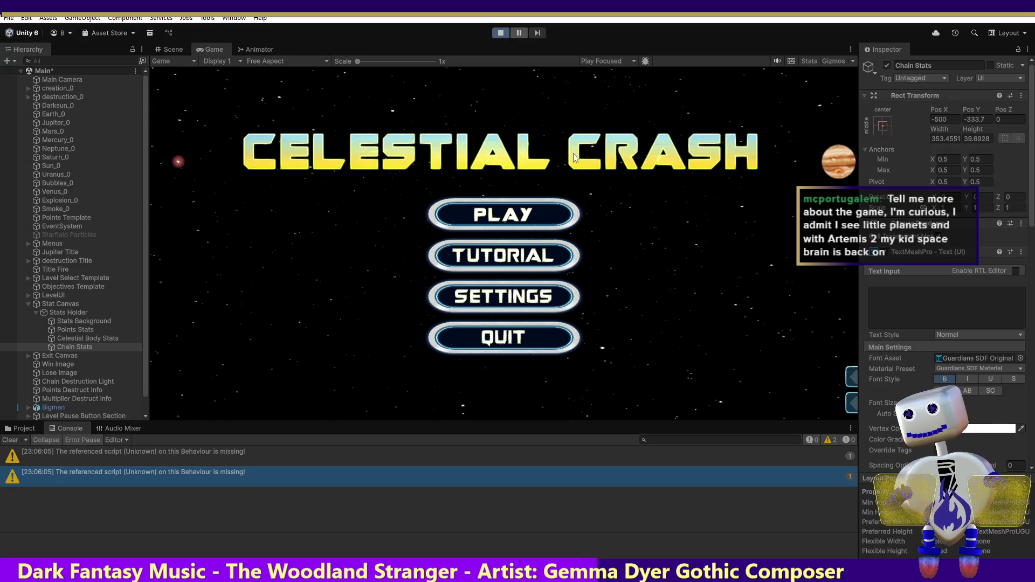
left_click(507, 217)
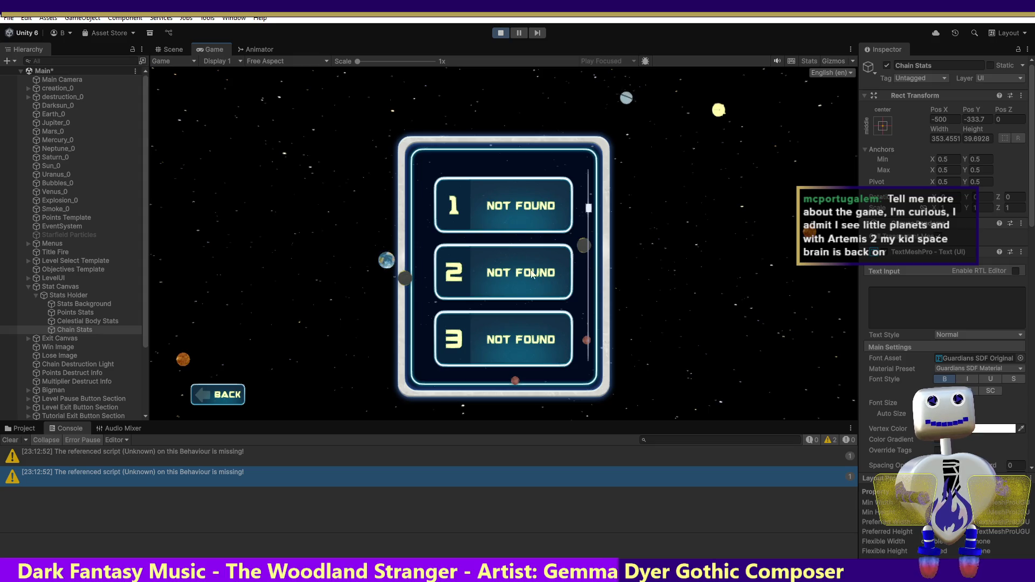
- Select level 2 and start playing it
left_click(504, 271)
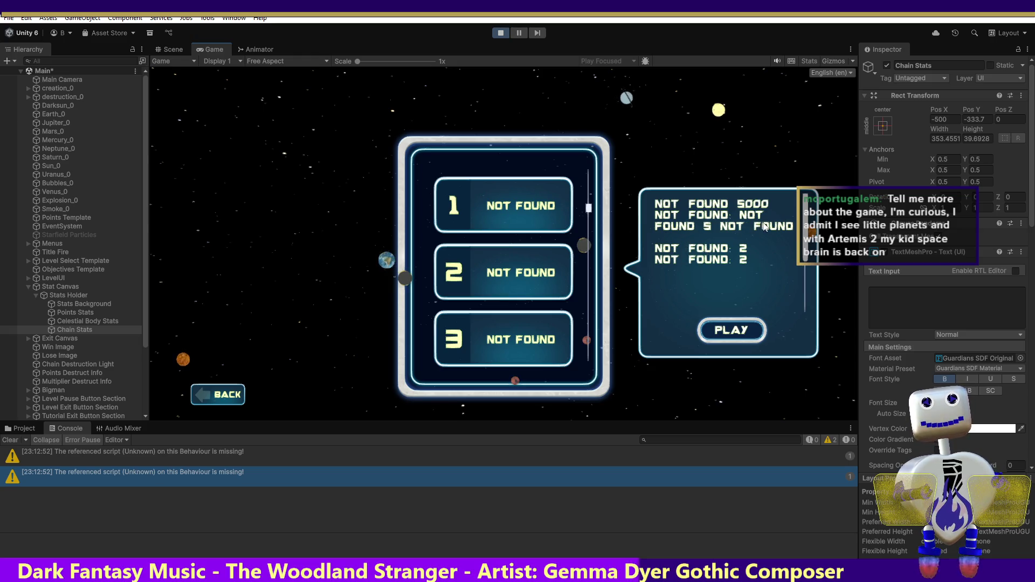
left_click(735, 330)
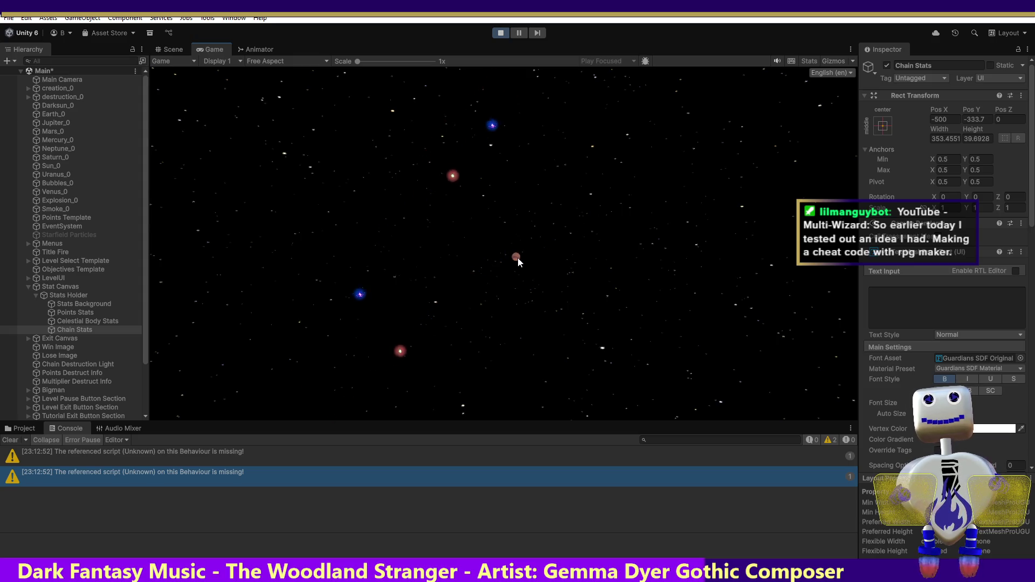
left_click(507, 230)
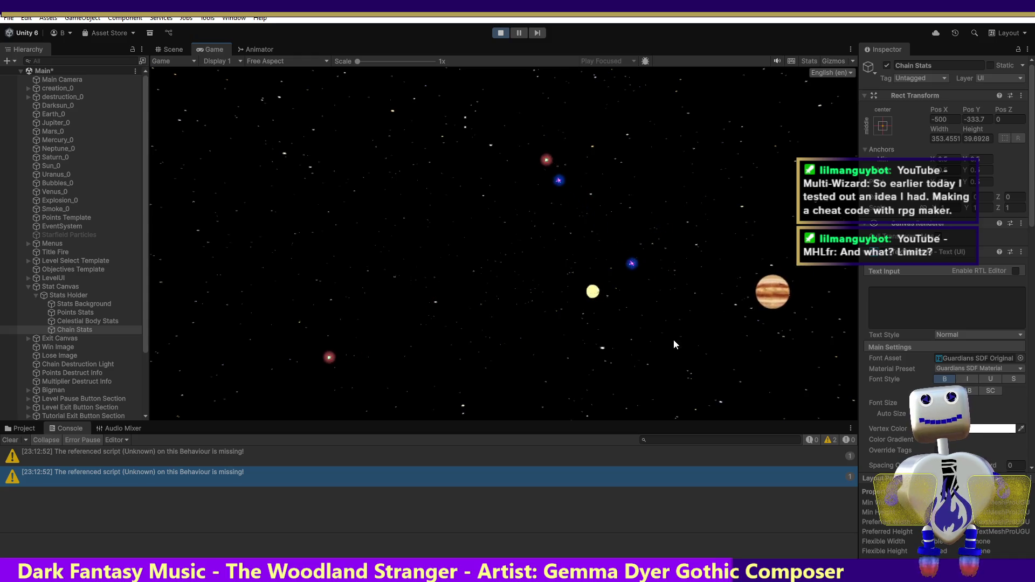
- Chain an orange and a grey body onto Jupiter and detonate the chain, scoring 221
left_click(623, 272)
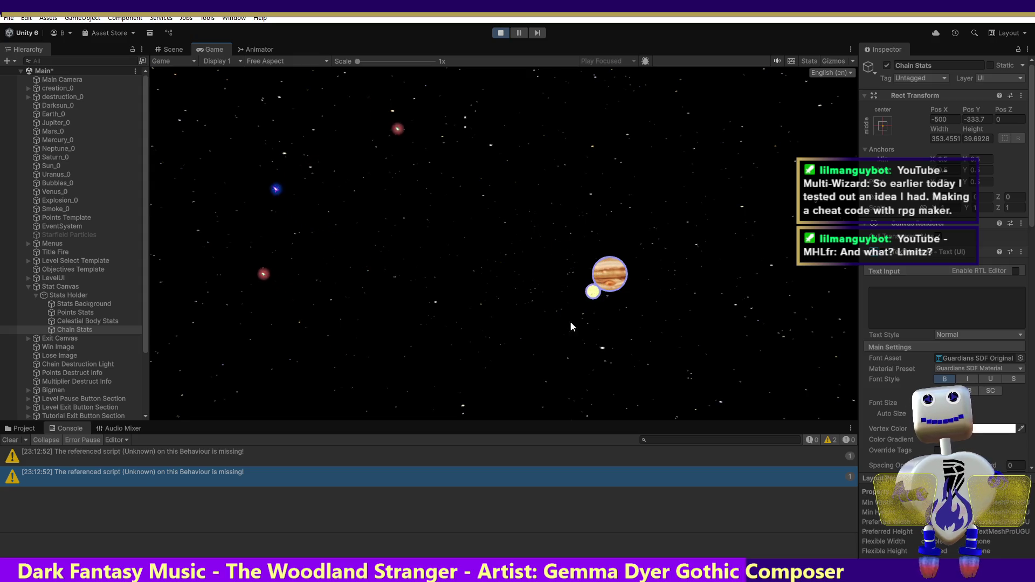
left_click(672, 365)
mouse_move(672, 363)
left_mouse_down()
mouse_move(660, 243)
mouse_move(623, 255)
left_mouse_up()
left_click(552, 254)
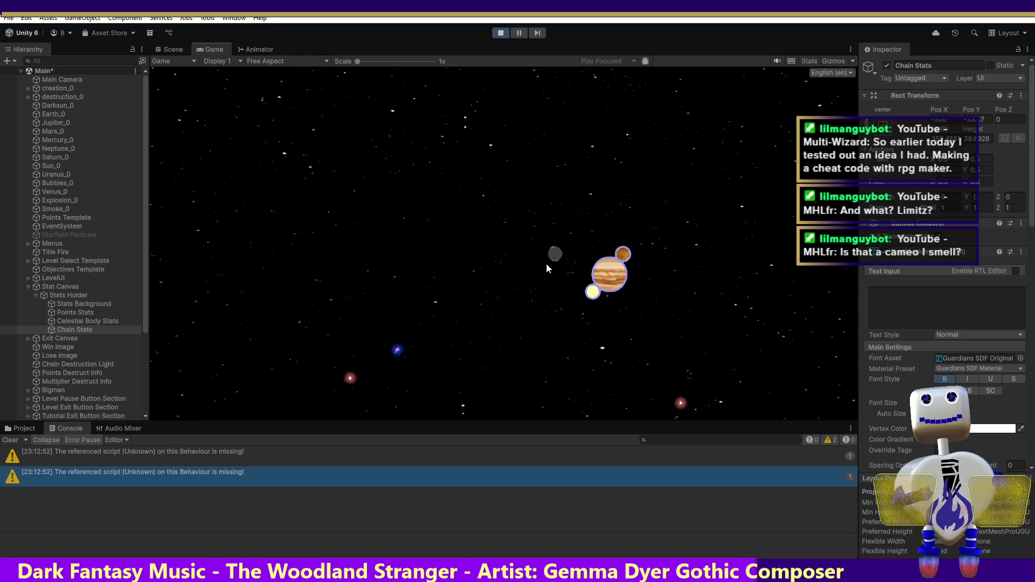
mouse_move(555, 253)
left_mouse_down()
mouse_move(634, 234)
mouse_move(623, 249)
left_mouse_up()
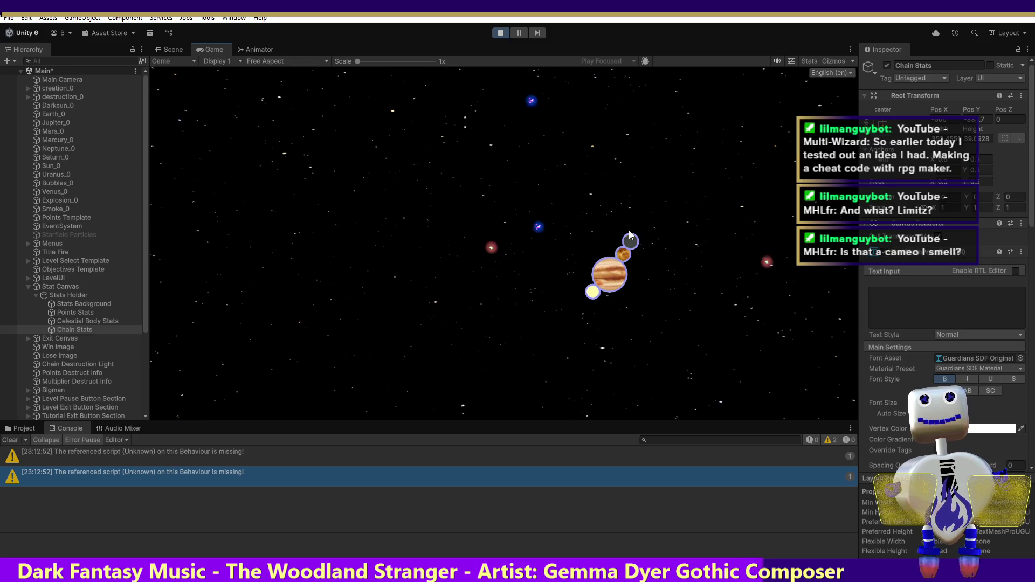
left_click(604, 291)
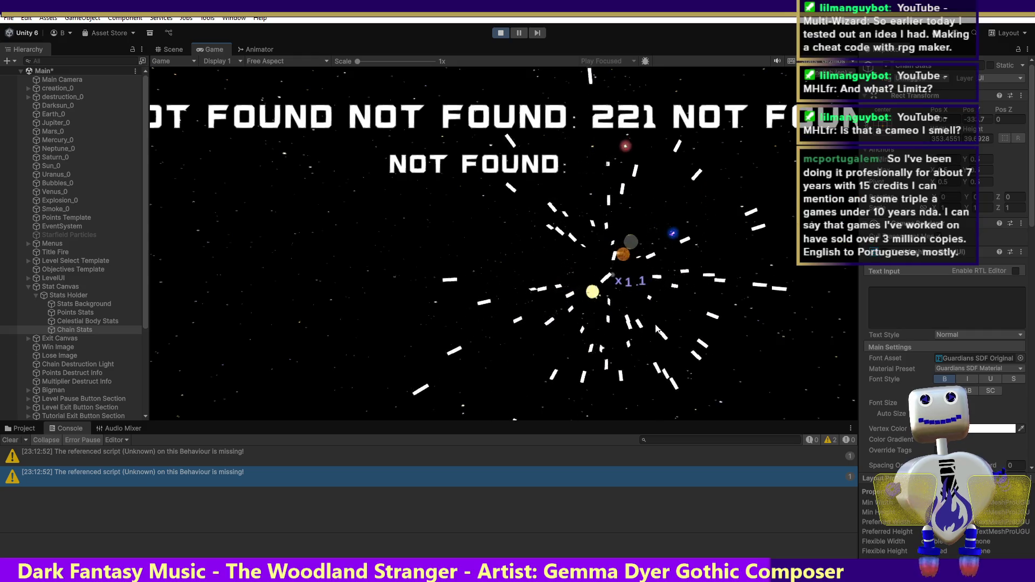
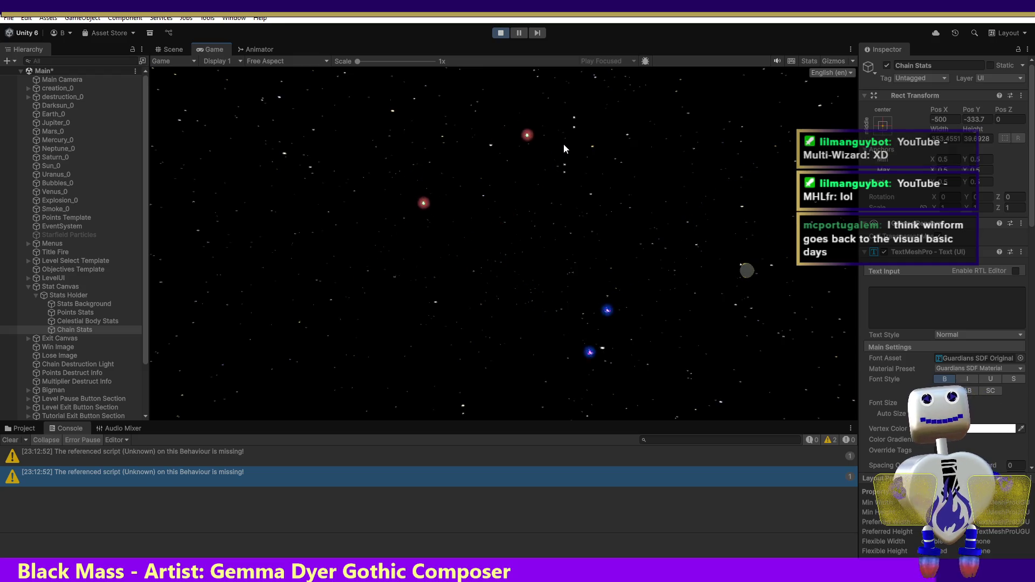
- Exit Play mode in Unity and switch to the 'nikke mustang' image search results
left_click(493, 34)
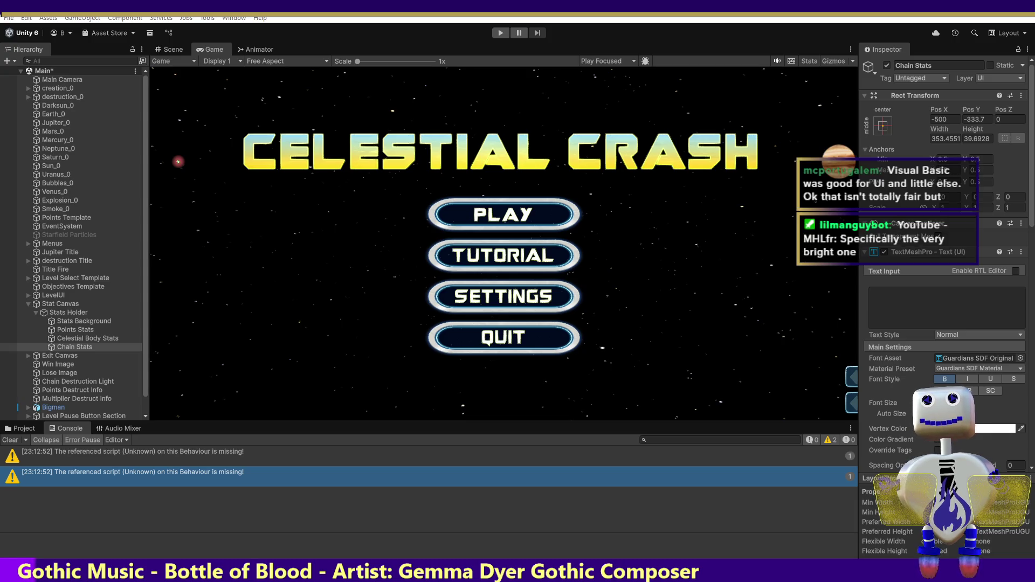
key("alt+Tab")
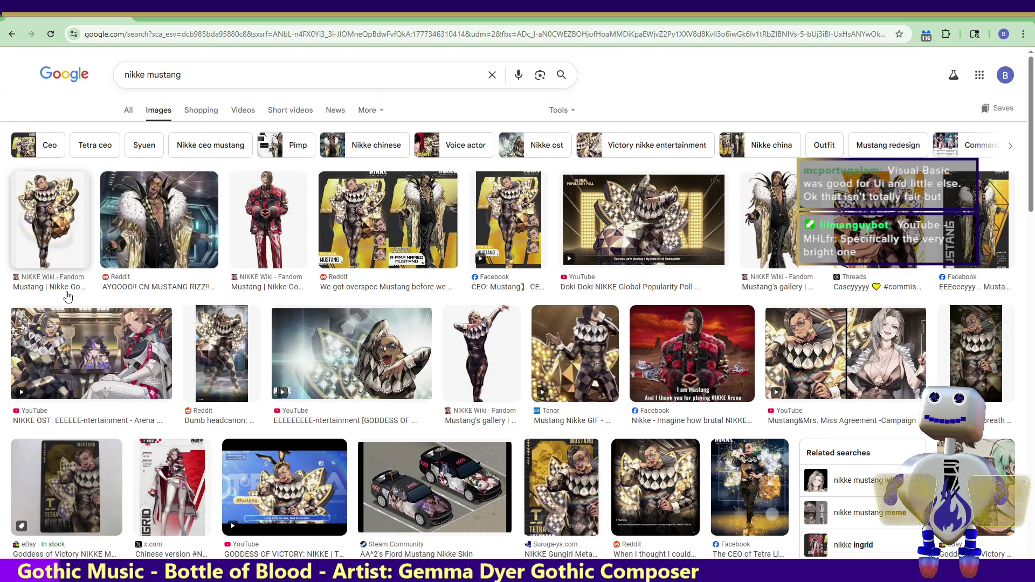
- Open the Nikkepedia Fandom article on Mustang from the first Google Images result
left_click(56, 242)
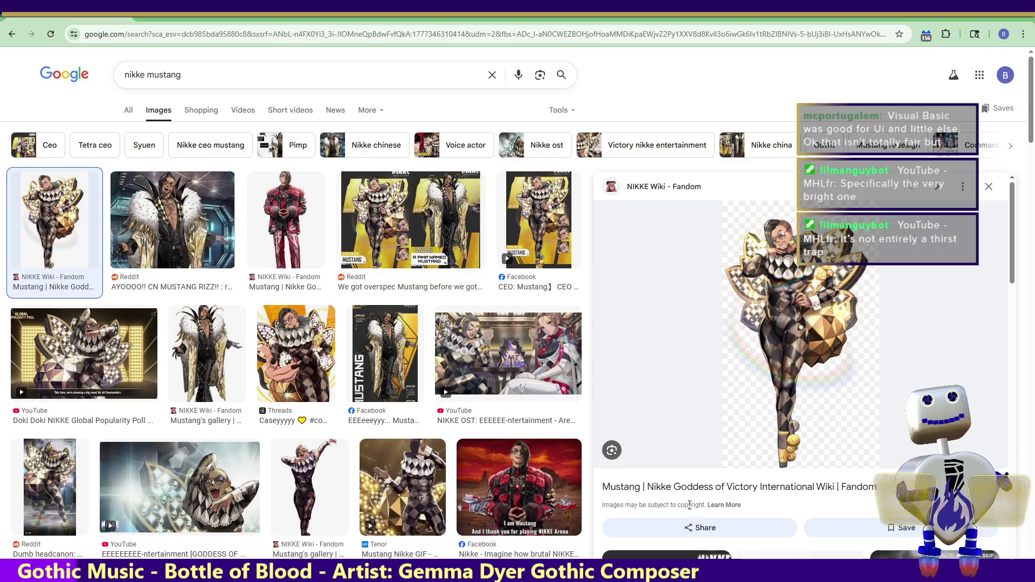
left_click(714, 488)
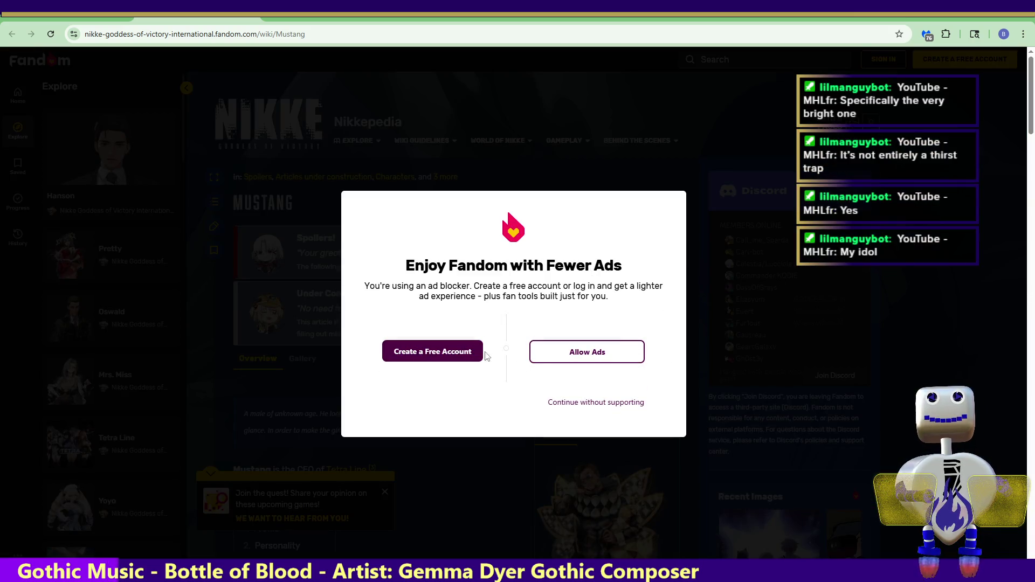
- Choose 'Continue without supporting' on the ad-blocker notice and skim the Mustang article
left_click(582, 403)
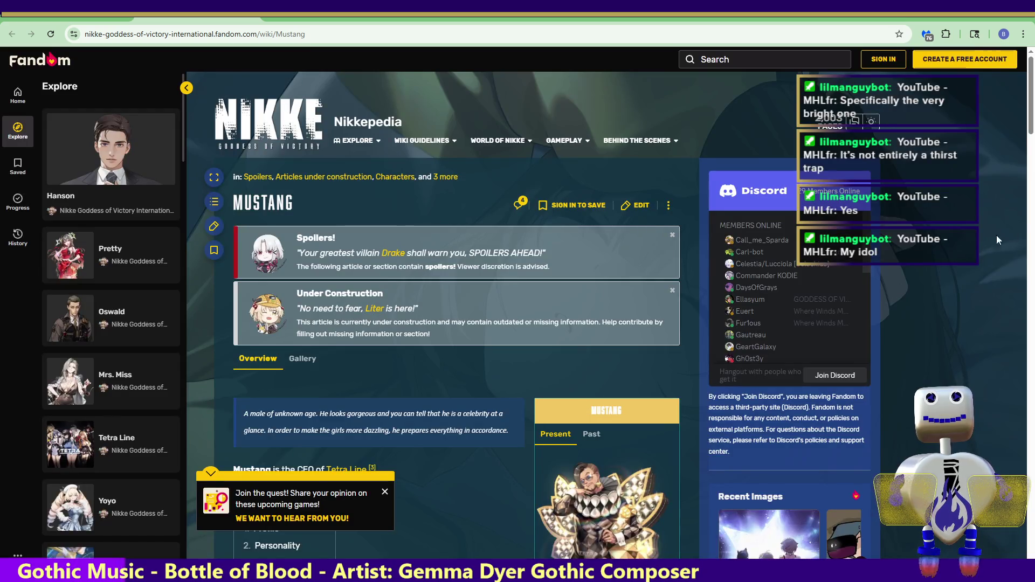
scroll(1024, 158, "down", 3)
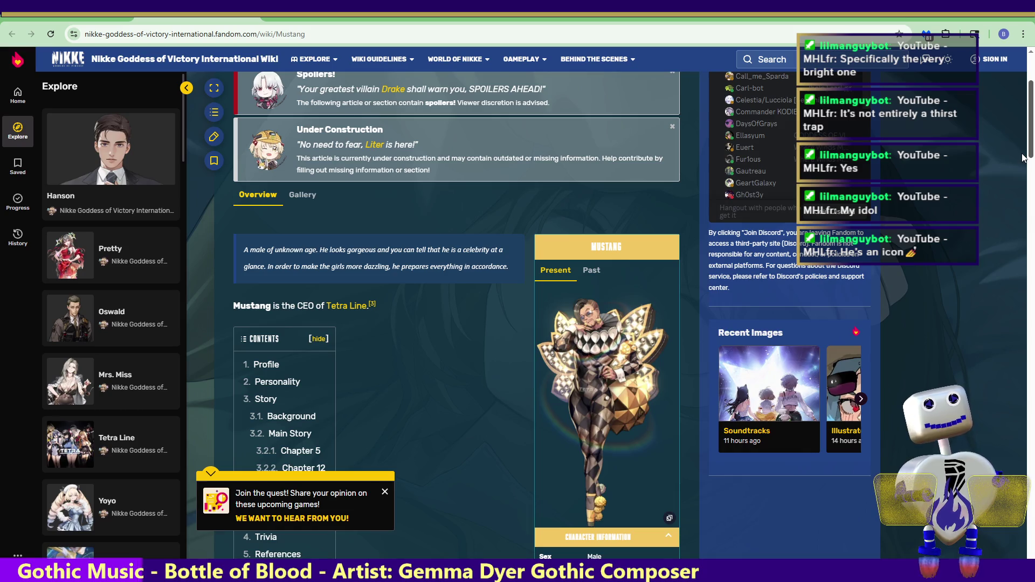
scroll(1024, 158, "down", 1)
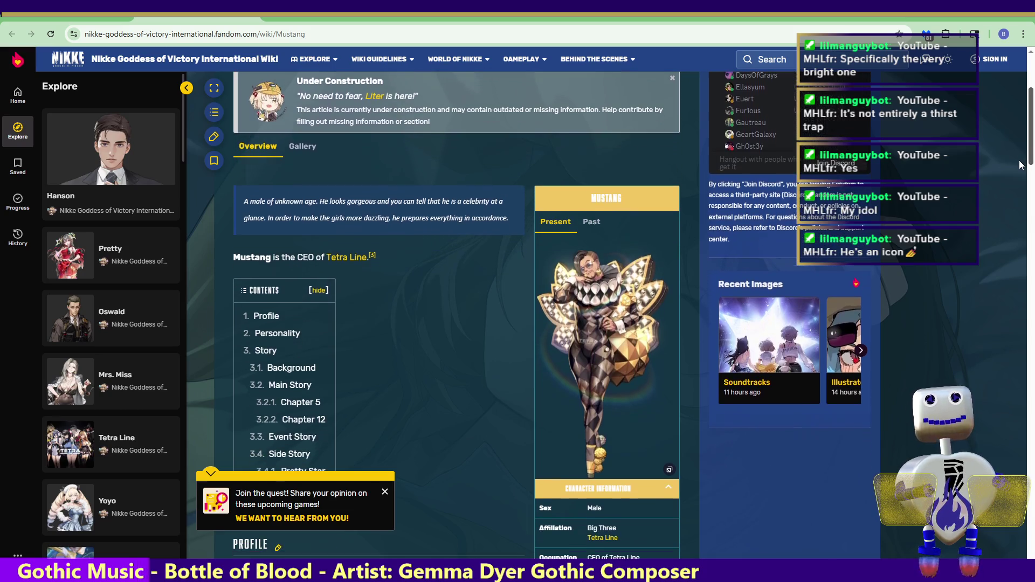
scroll(1020, 167, "down", 1)
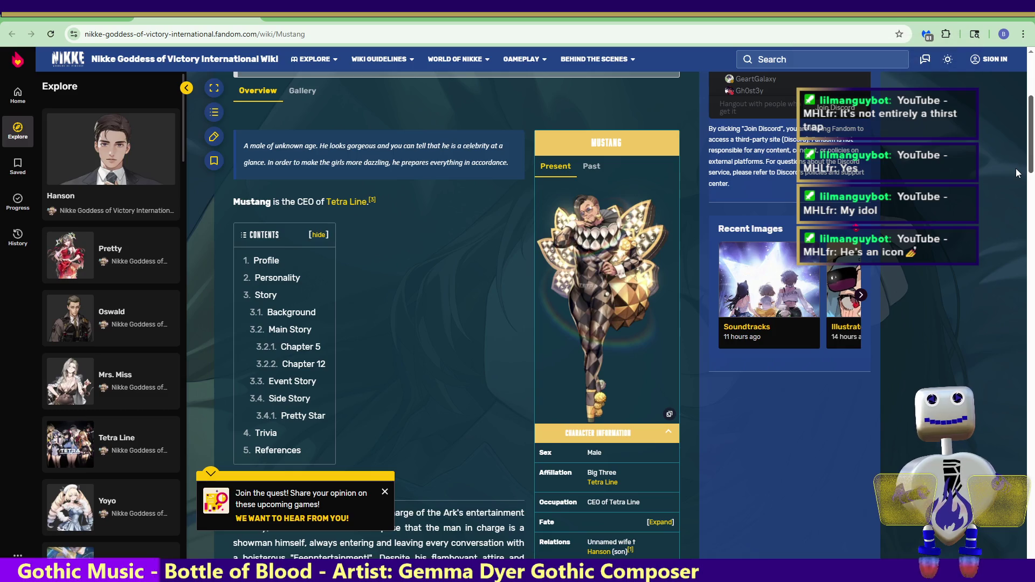
scroll(1018, 173, "down", 2)
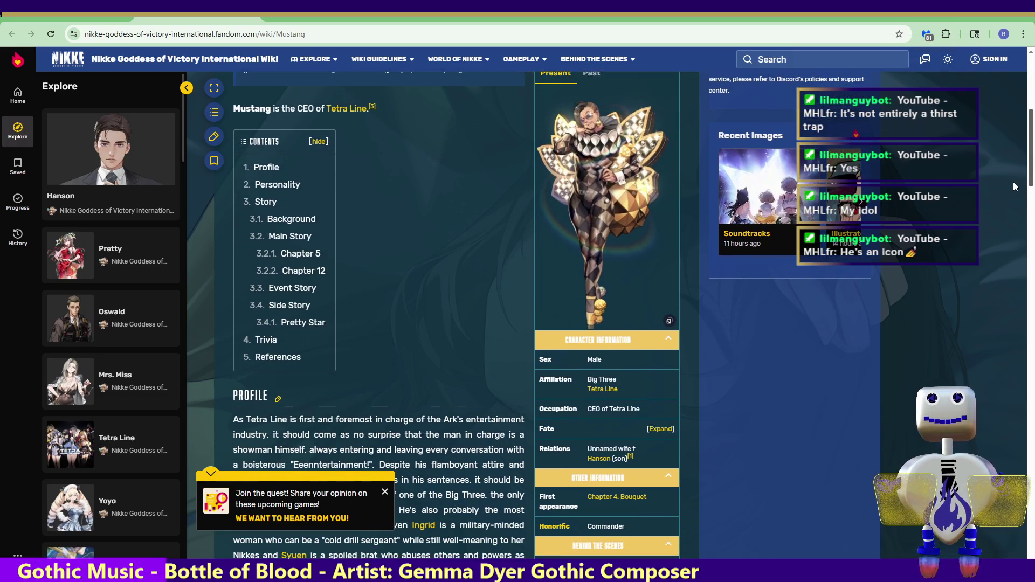
scroll(1016, 178, "up", 5)
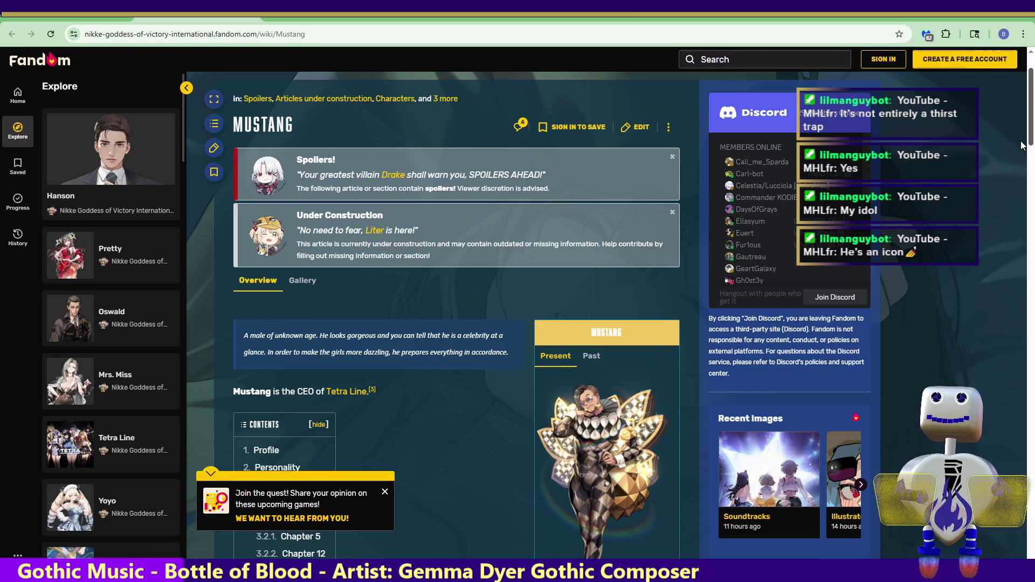
scroll(1022, 143, "up", 2)
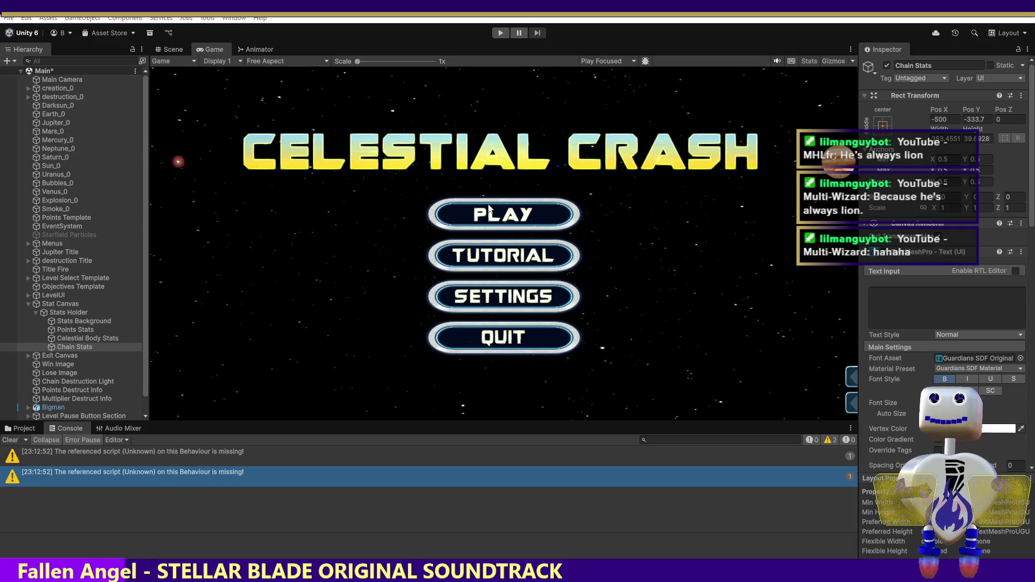
- Leave the wiki and bring up MainController.cs in Visual Studio
key("alt+Tab")
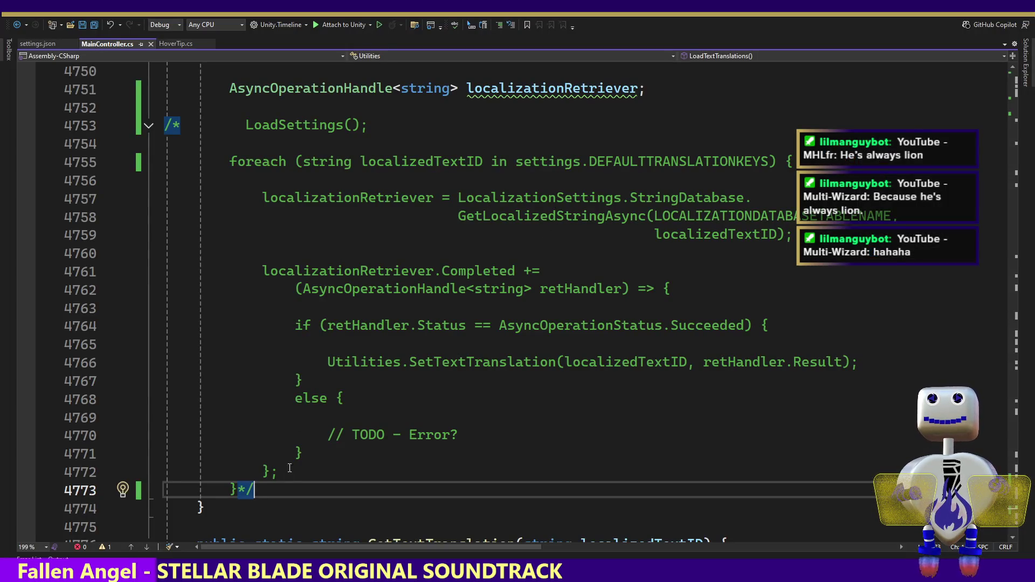
key("BackSpace")
key("BackSpace")
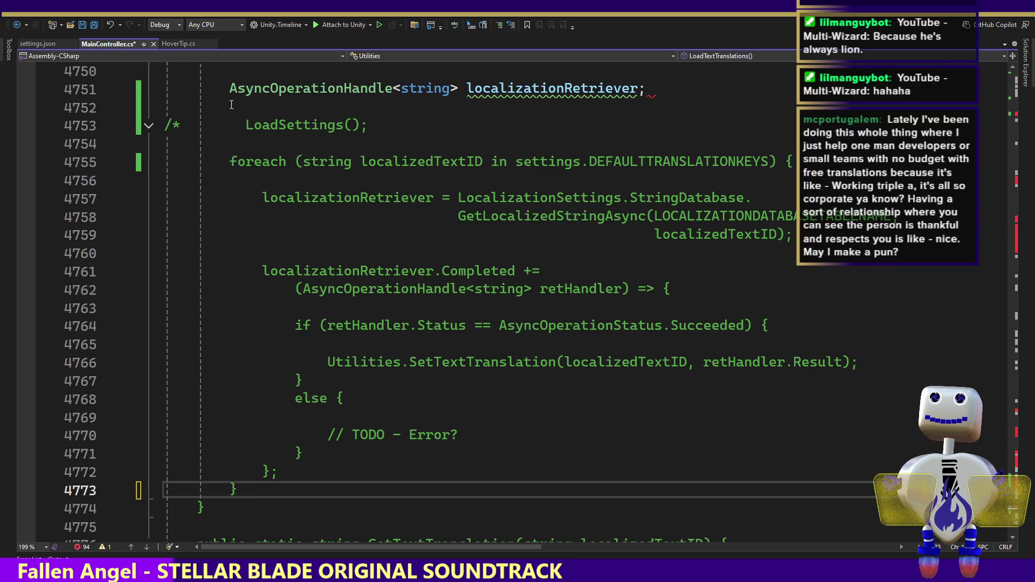
left_click(184, 127)
key("BackSpace")
key("BackSpace")
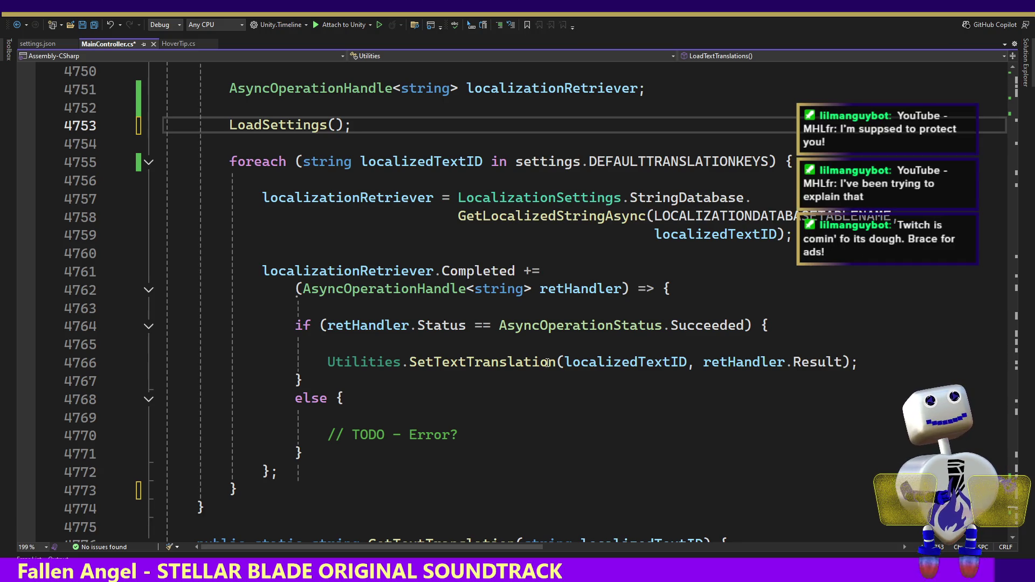
mouse_move(547, 362)
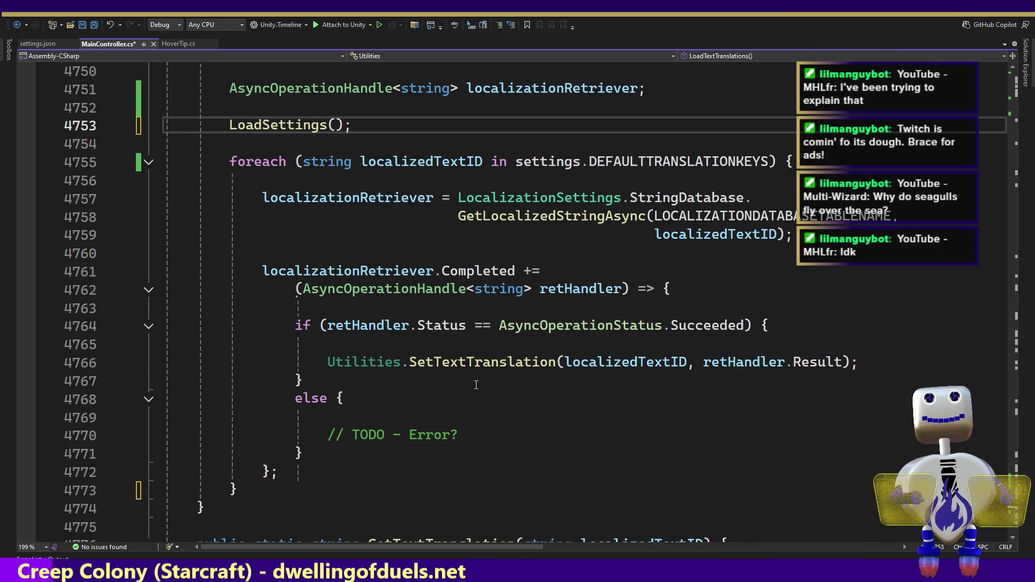
left_click(643, 162)
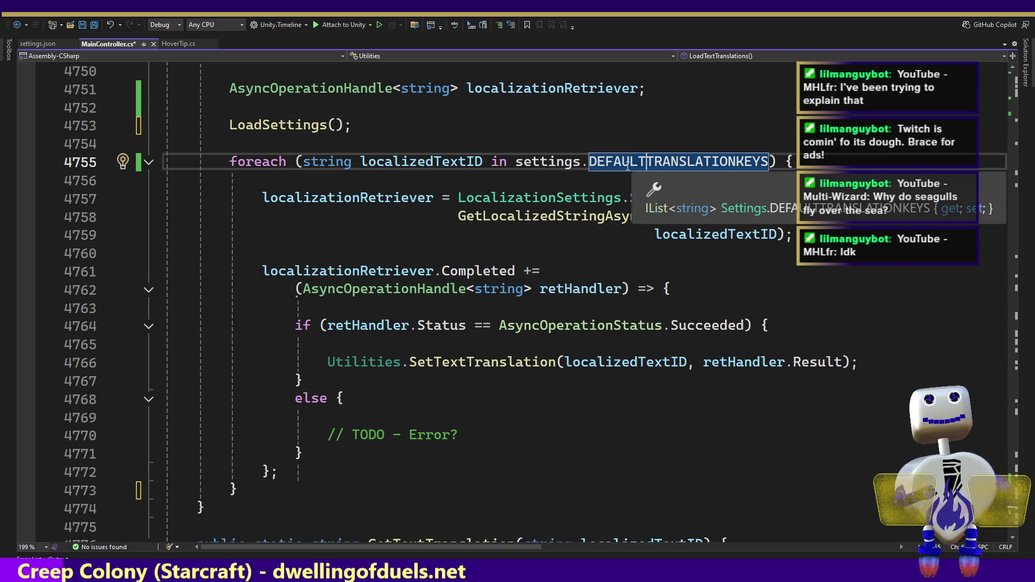
key("Down")
key("Down")
key("Down")
key("Down")
key("Down")
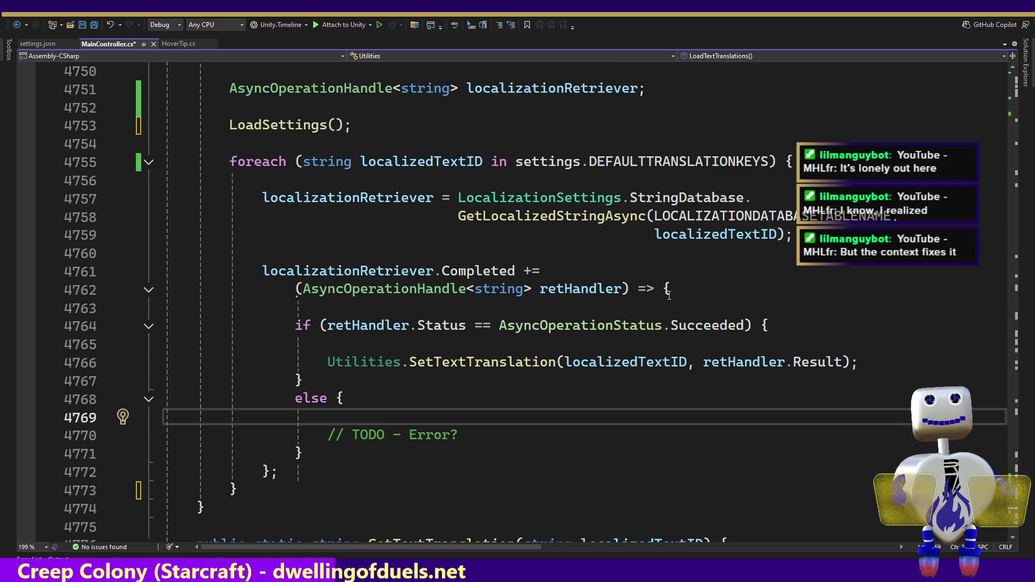
left_click(686, 394)
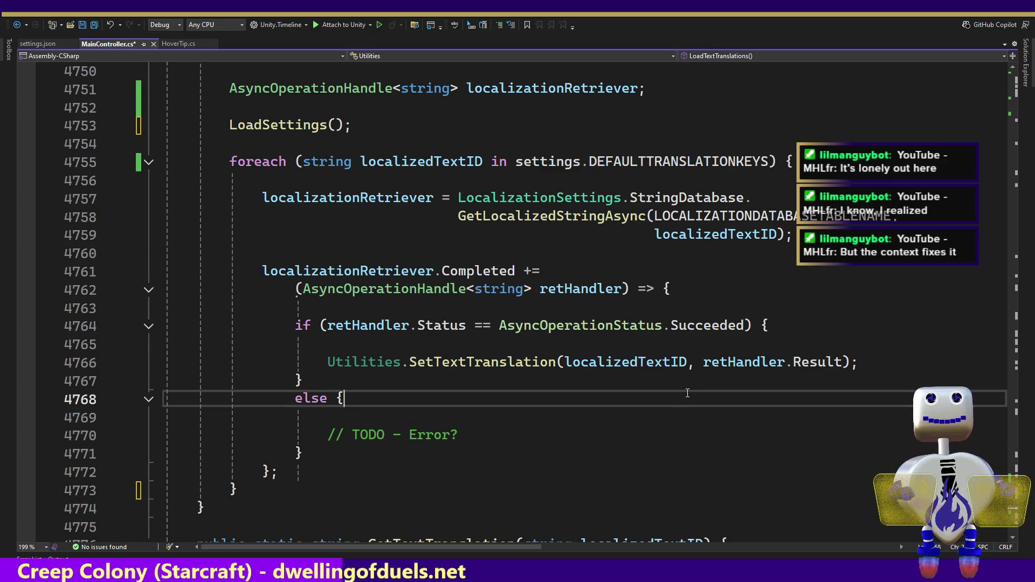
key("Down")
key("Down")
key("Down")
key("Down")
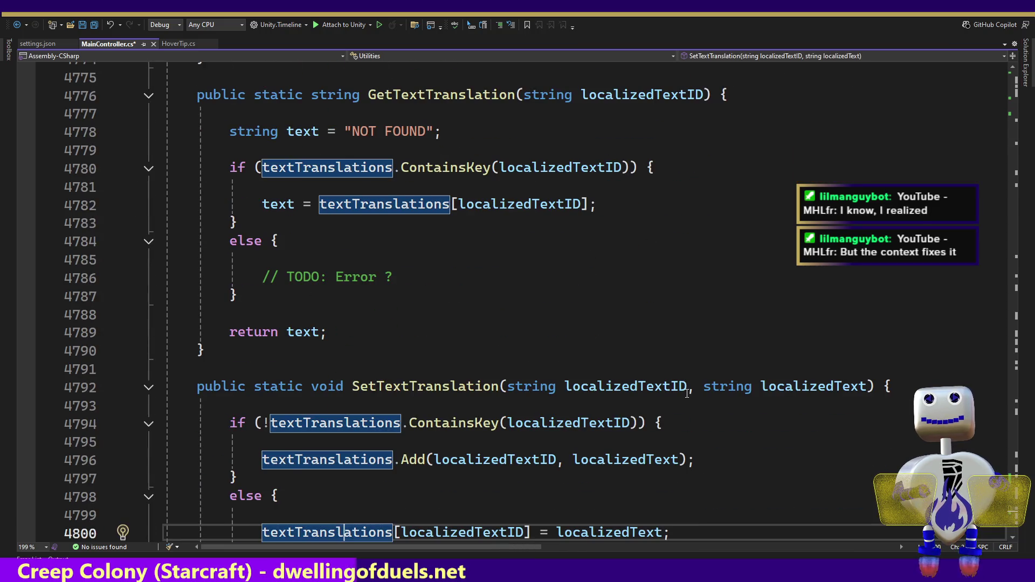
key("Down")
key("Down")
key("Down")
key("Down")
key("Down")
key("Down")
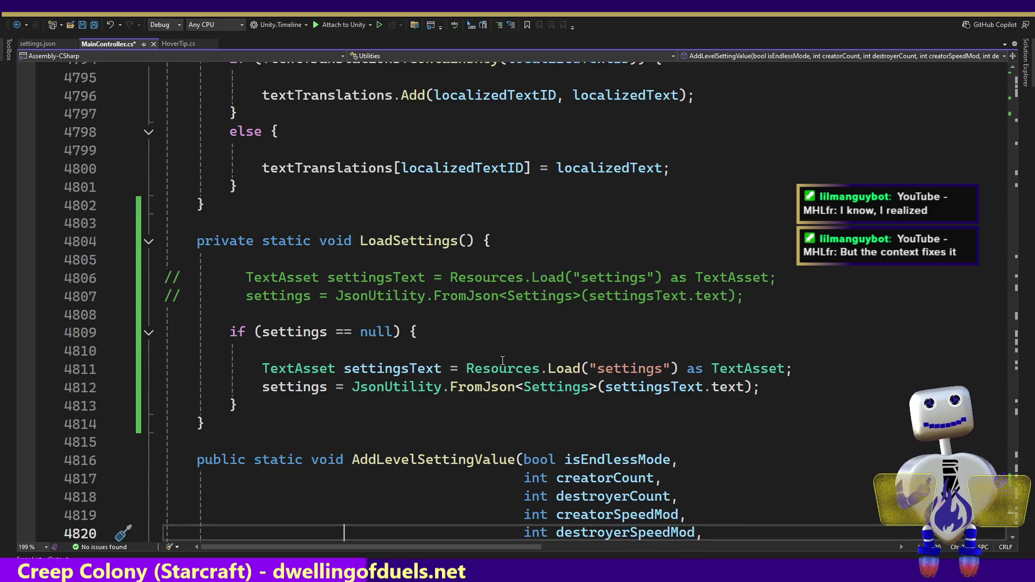
left_click_drag(787, 372, 443, 371)
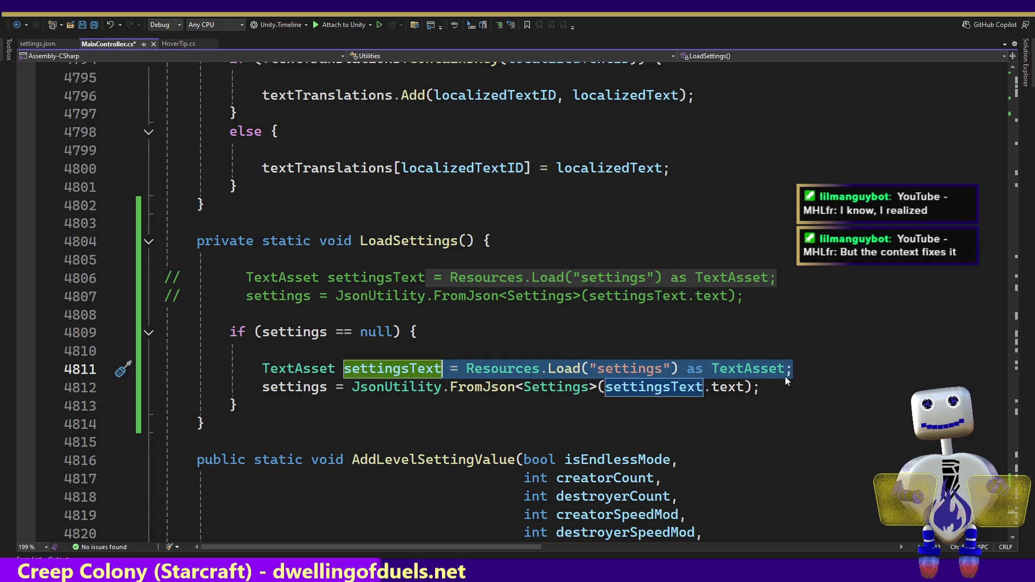
left_click_drag(793, 371, 466, 371)
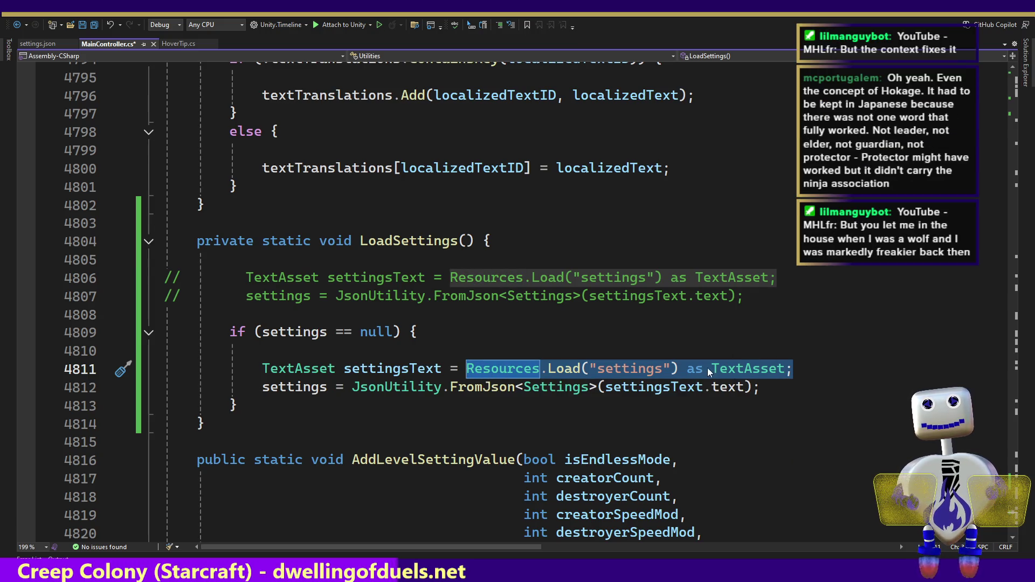
left_click_drag(761, 387, 355, 389)
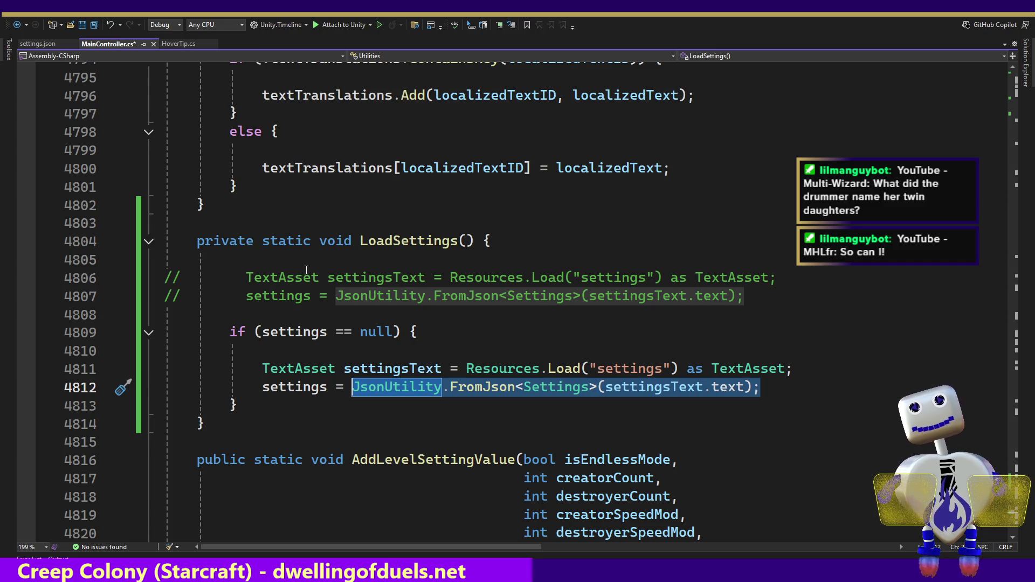
left_click(787, 388)
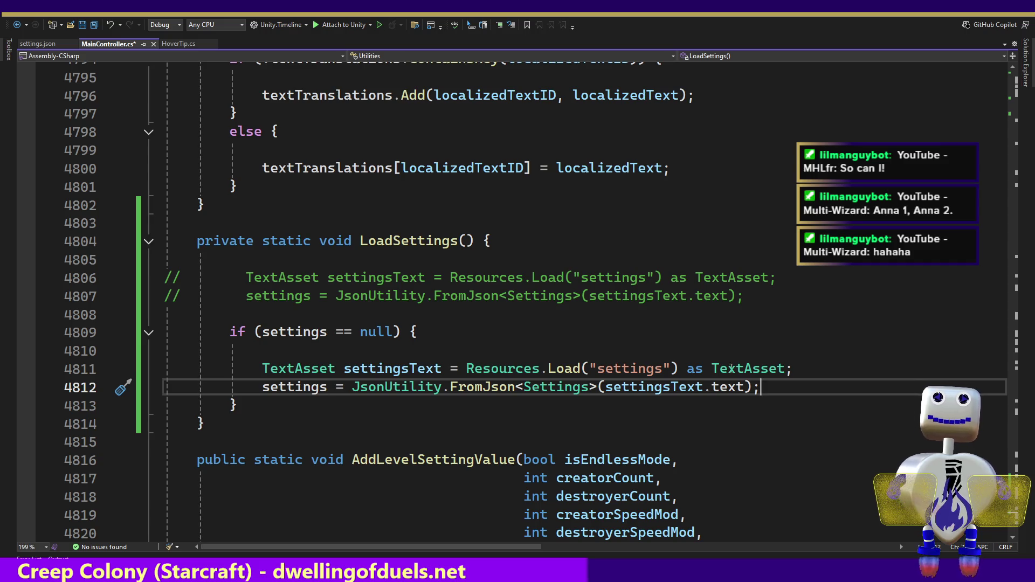
key("Up")
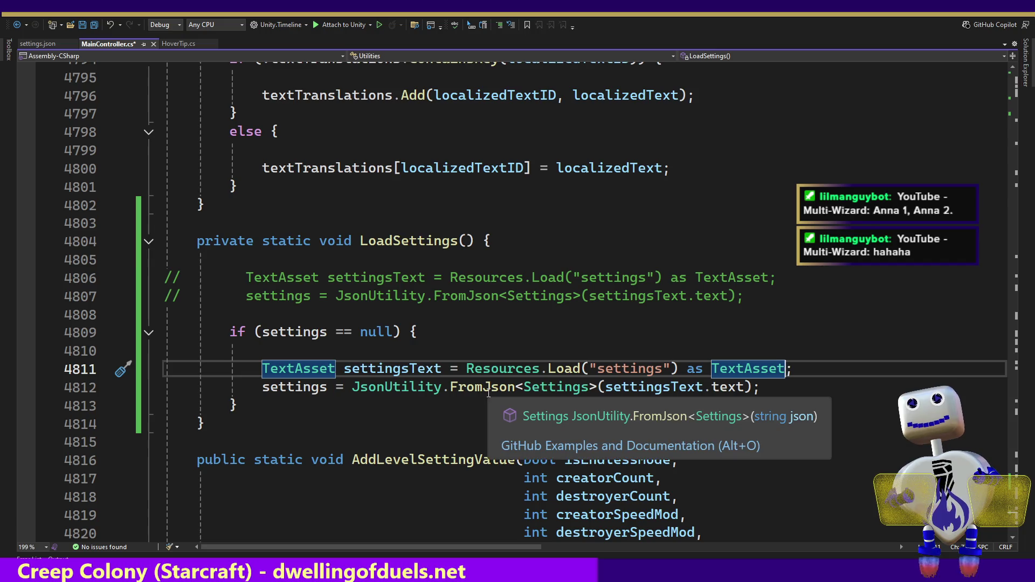
left_click(37, 44)
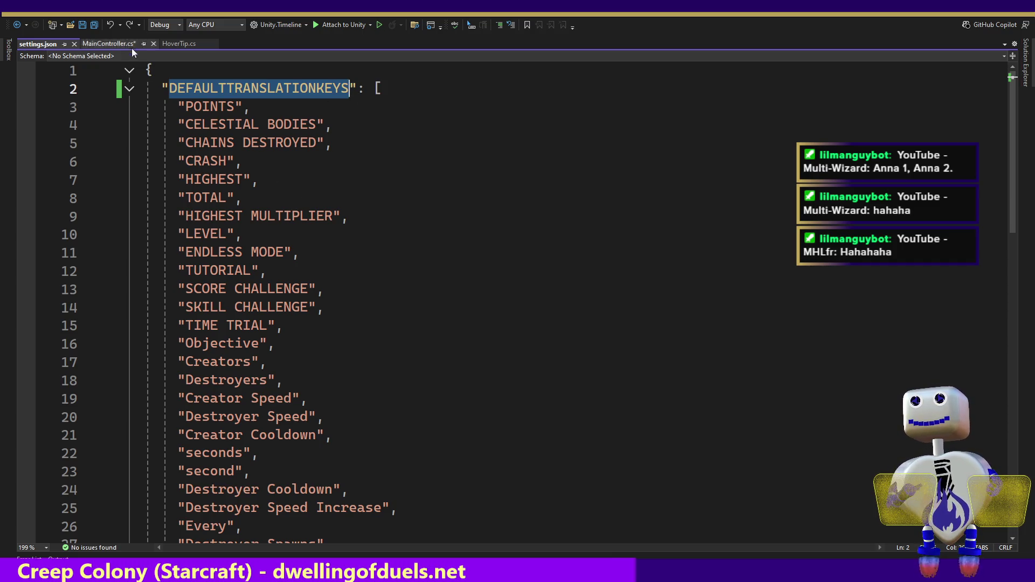
- Save MainController.cs and go back to the LoadSettings edit location
left_click(108, 44)
key("ctrl+s")
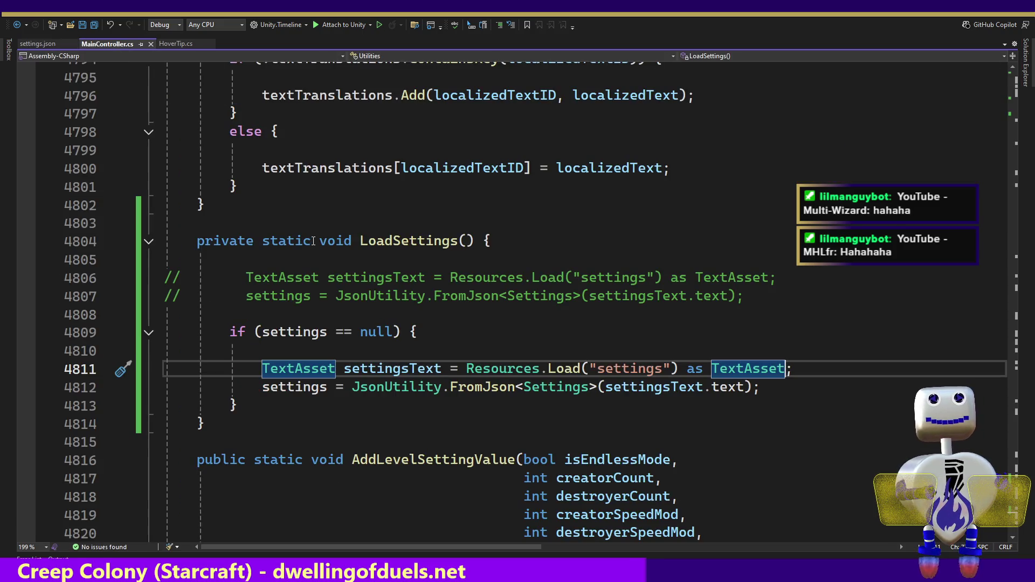
key("ctrl+minus")
key("ctrl+minus")
key("ctrl+minus")
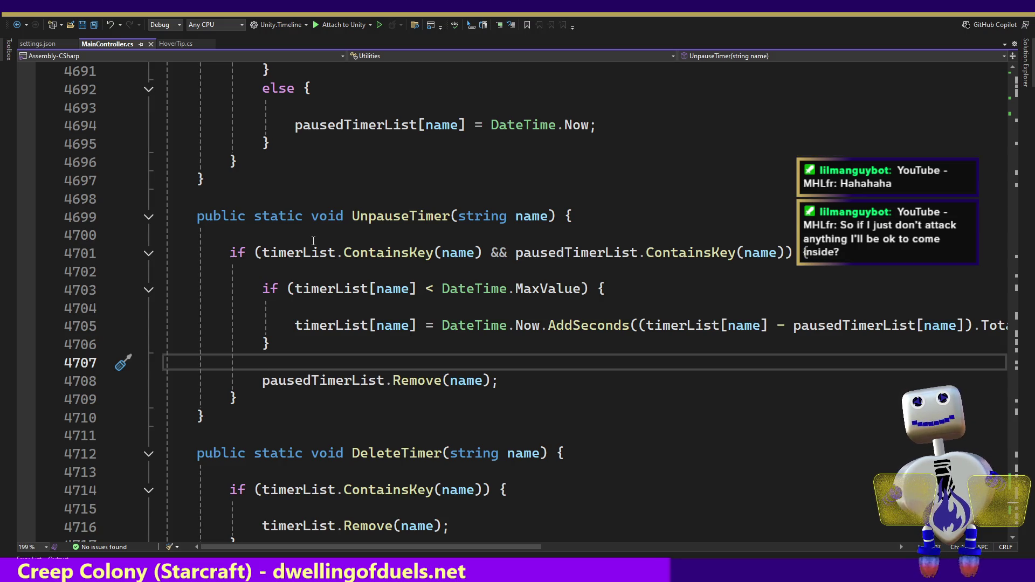
- Step back through earlier edits to SetEndlessMode, then switch to Unity to recompile
key("ctrl+minus")
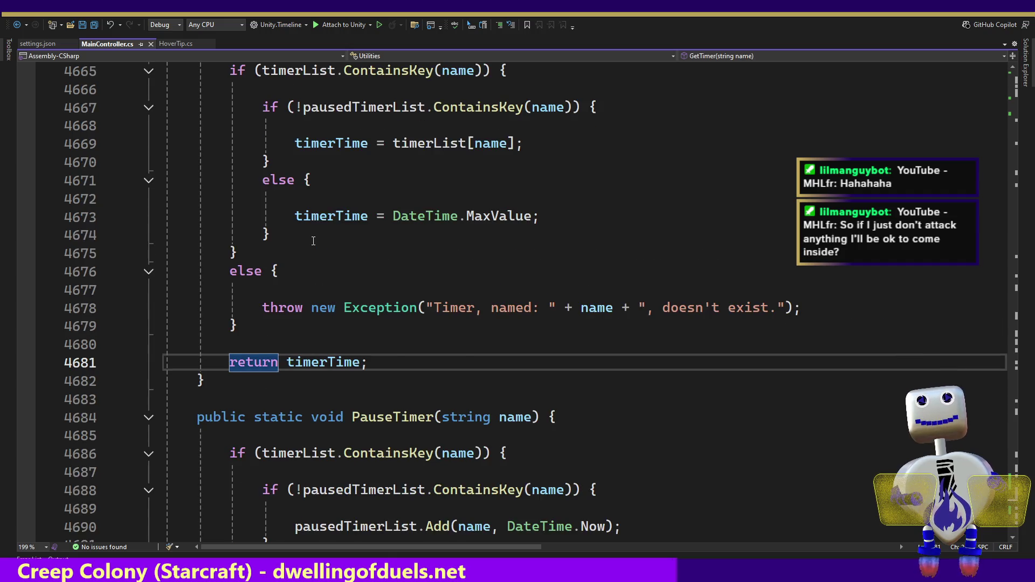
key("ctrl+minus")
key("ctrl+minus")
key("ctrl+minus")
key("ctrl+minus")
key("ctrl+minus")
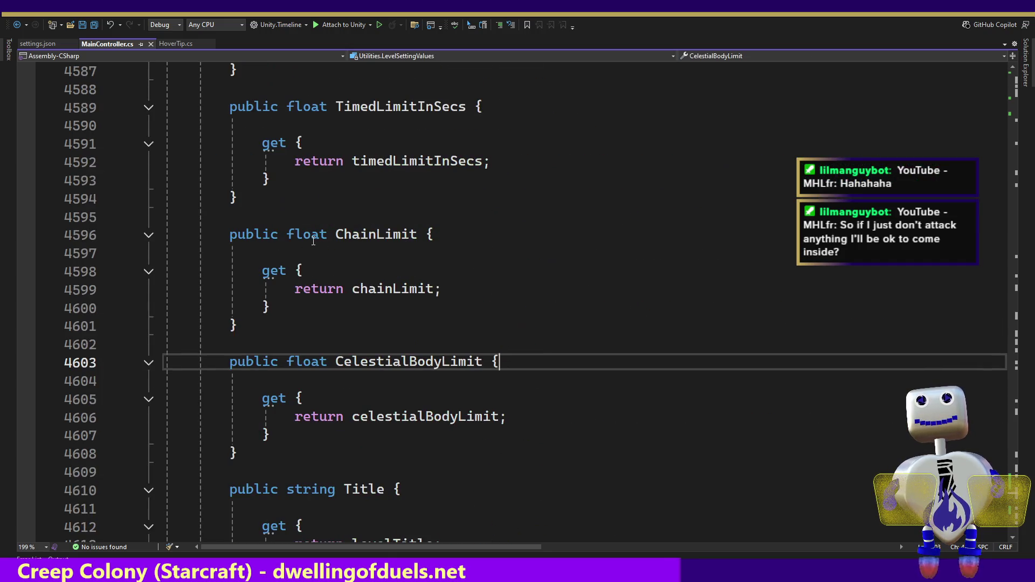
key("ctrl+minus")
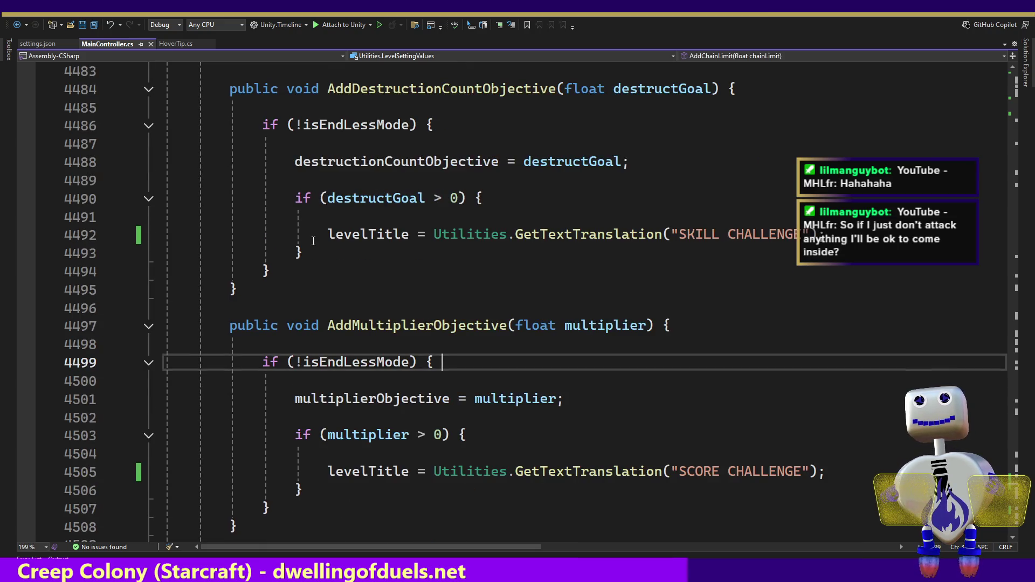
key("ctrl+minus")
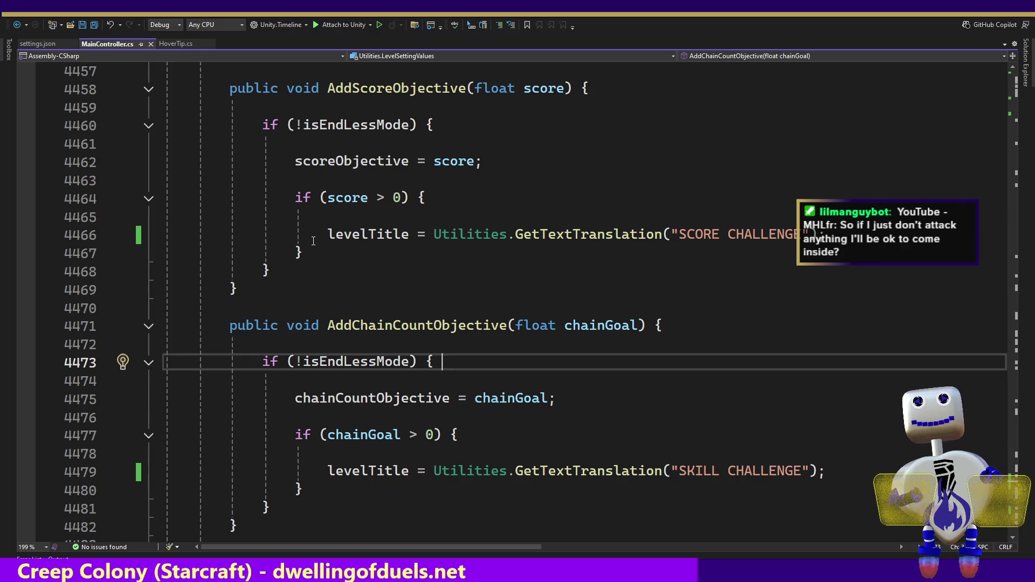
key("ctrl+minus")
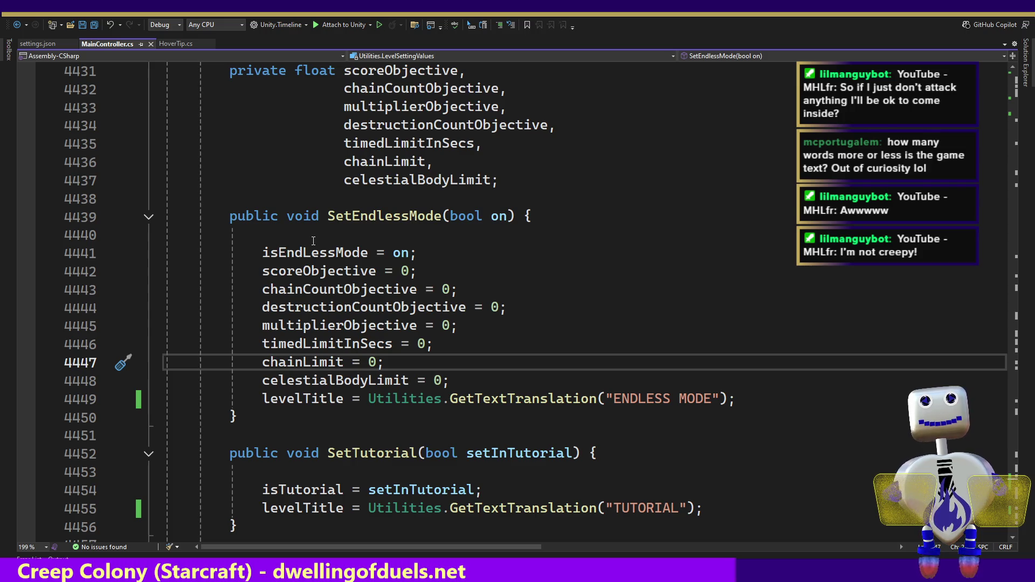
key("alt+Tab")
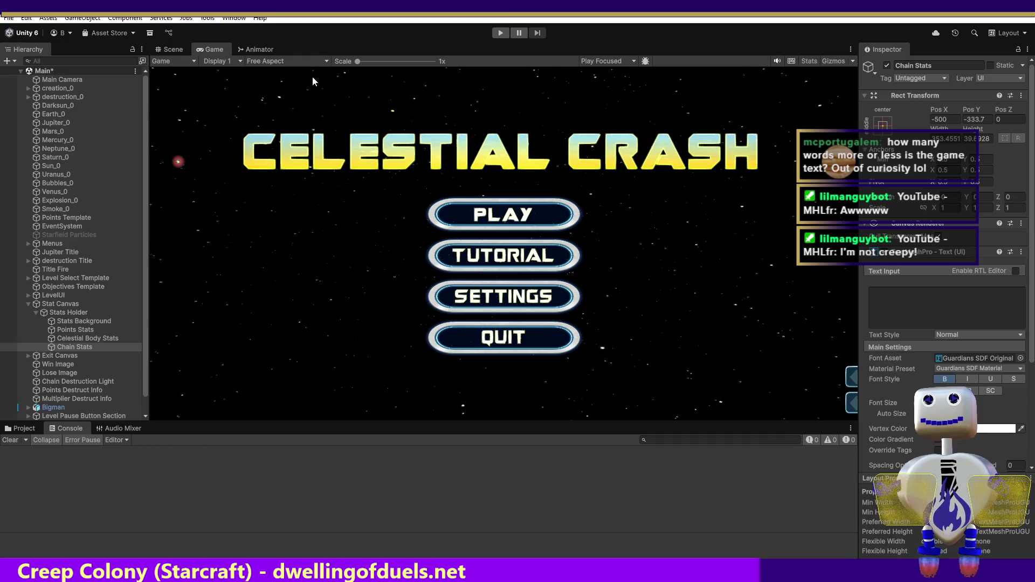
- Open the Localization Tables window and page the Main string table to page 2/2
left_click(184, 20)
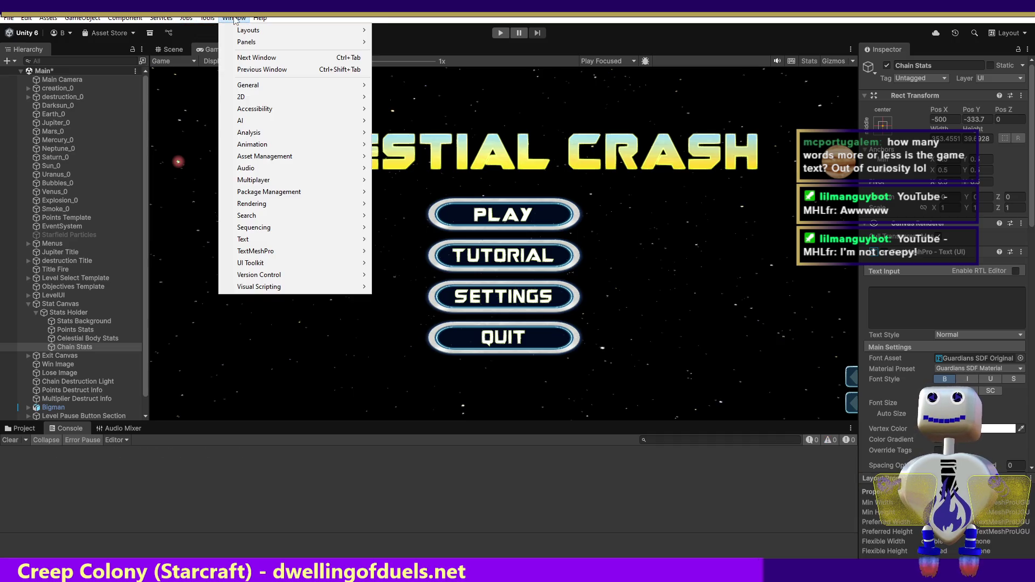
mouse_move(252, 144)
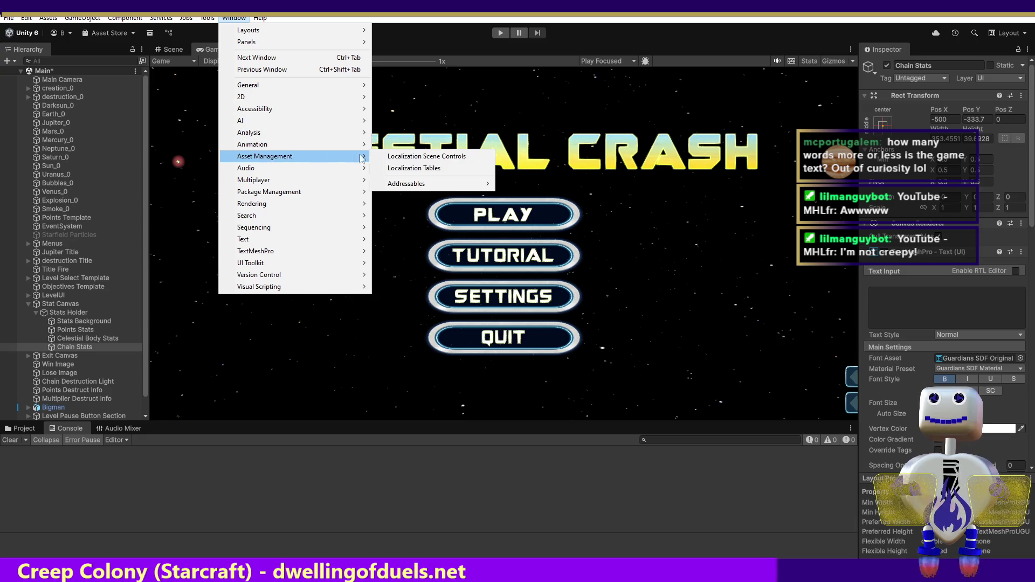
left_click(404, 167)
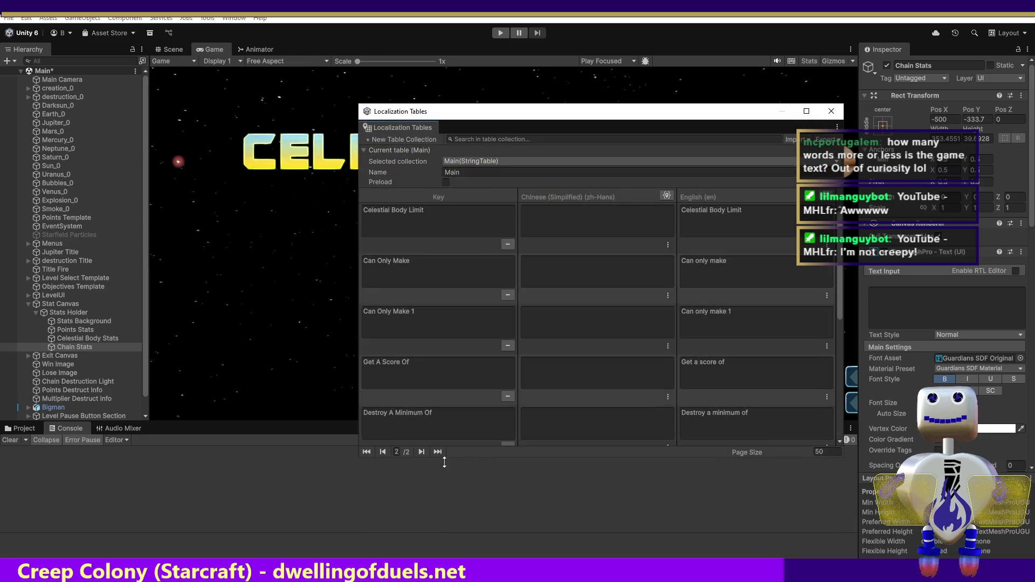
left_click_drag(839, 252, 841, 437)
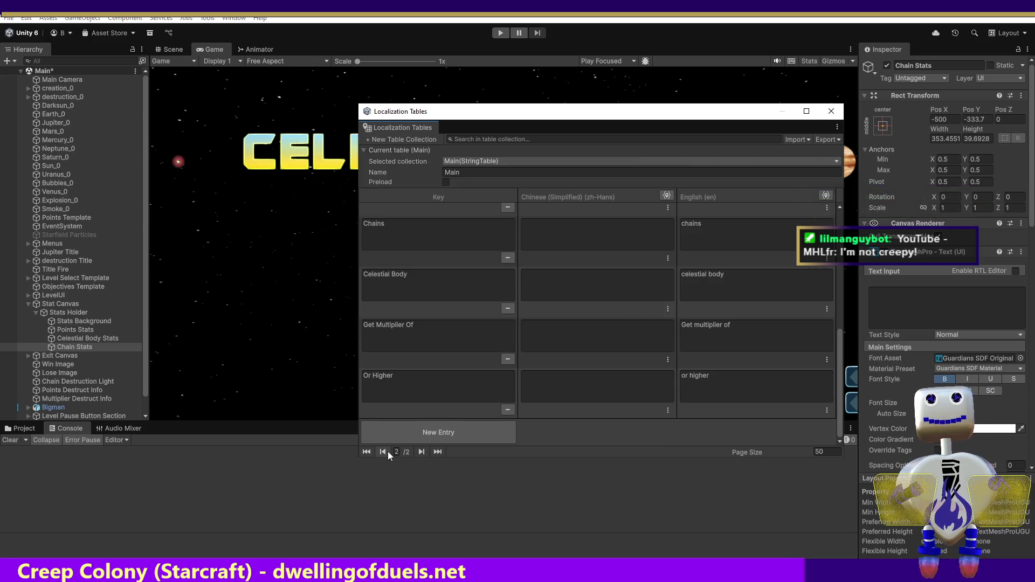
left_click(386, 452)
scroll(829, 439, "down", 15)
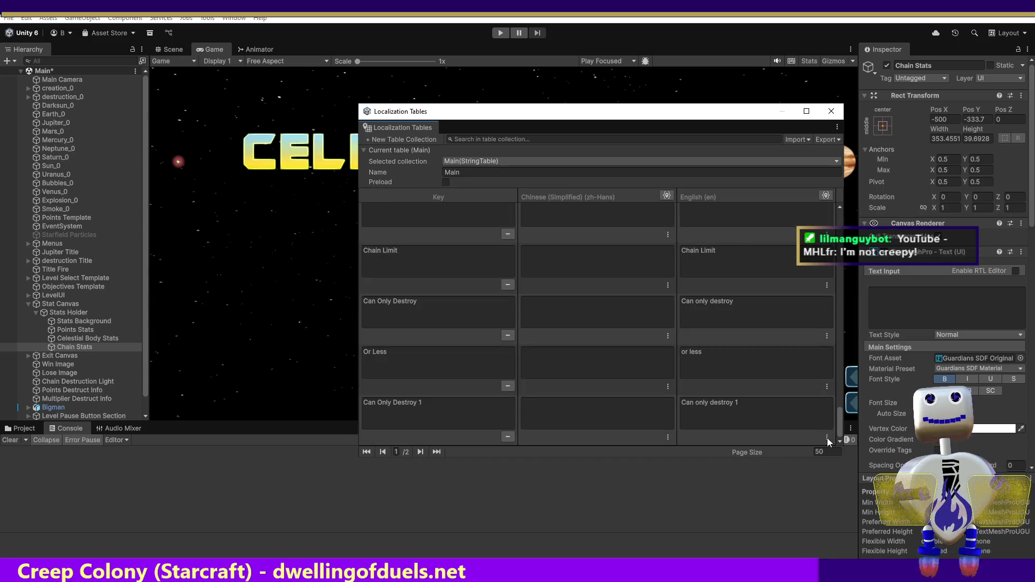
left_click(421, 452)
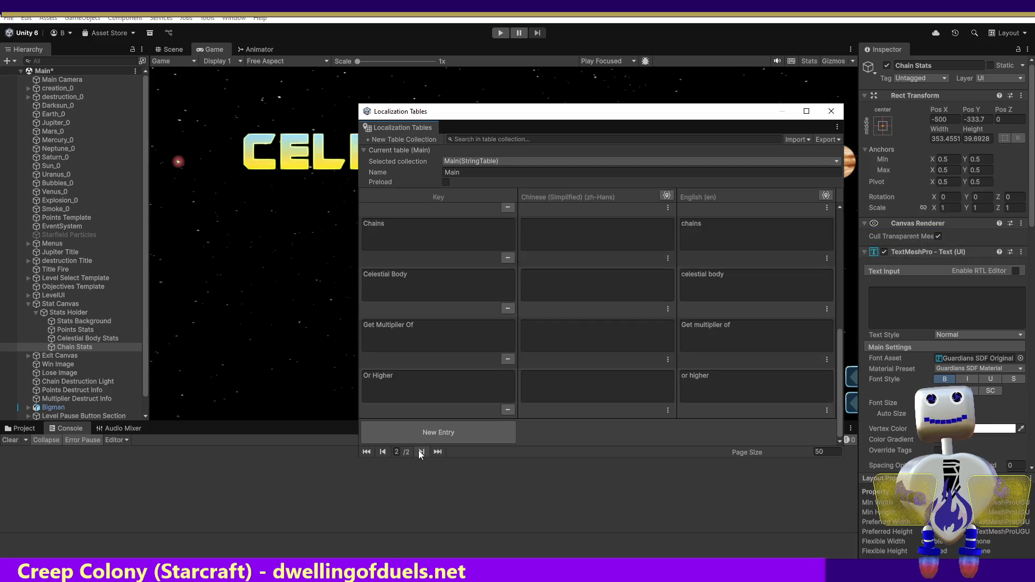
scroll(839, 358, "up", 3)
scroll(835, 377, "down", 3)
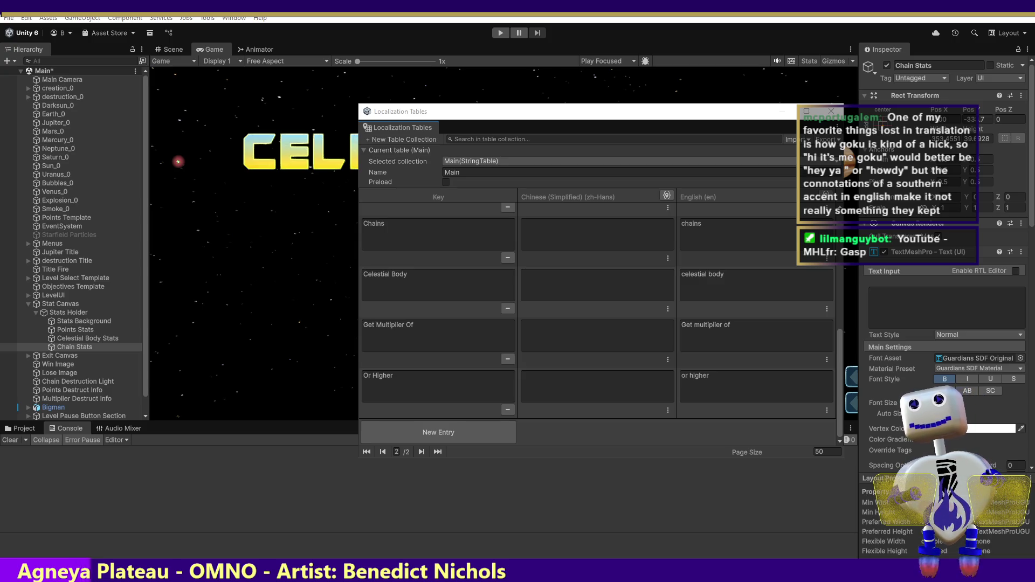
left_click(831, 111)
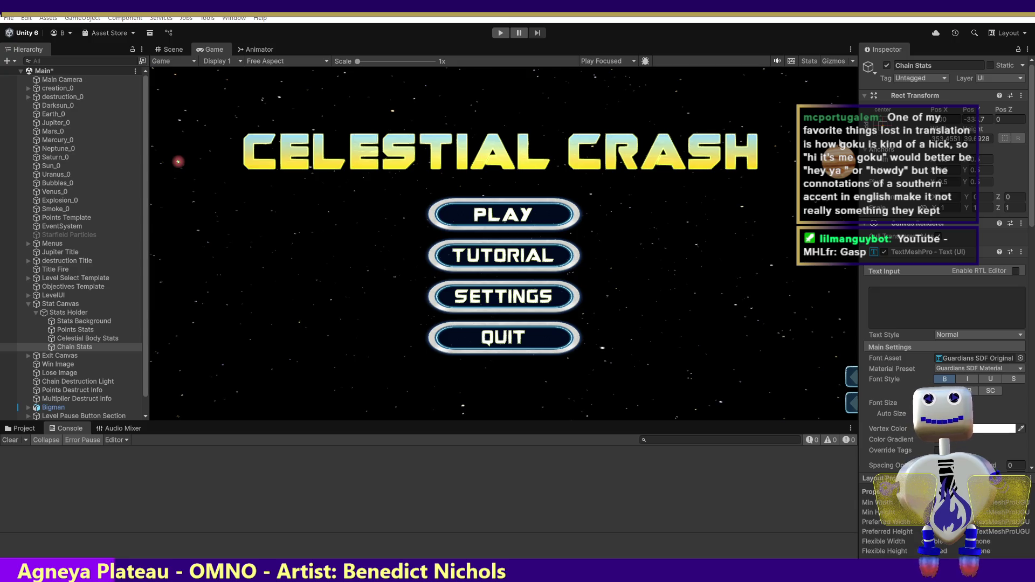
- Return to MainController.cs and move the cursor from line 4448 up to about line 4418
key("alt+Tab")
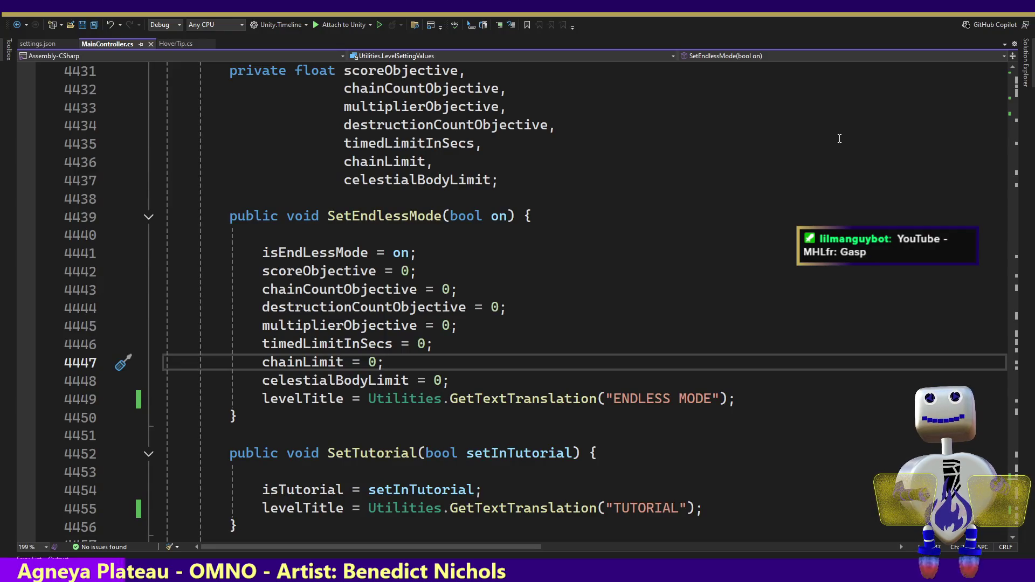
left_click(505, 373)
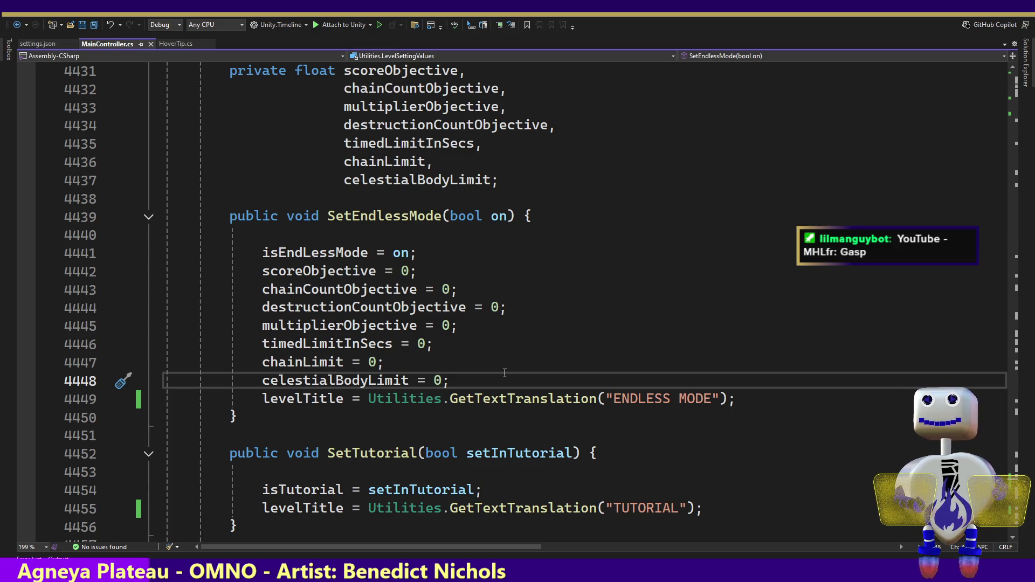
key("Up")
key("Up")
key("Up")
key("Up")
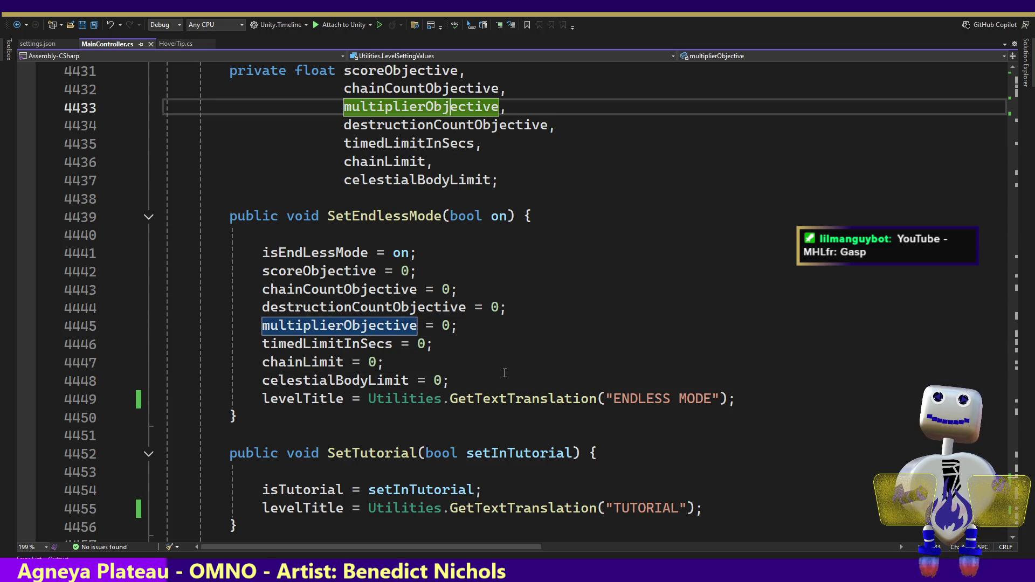
key("Up")
key("Up")
key("Up")
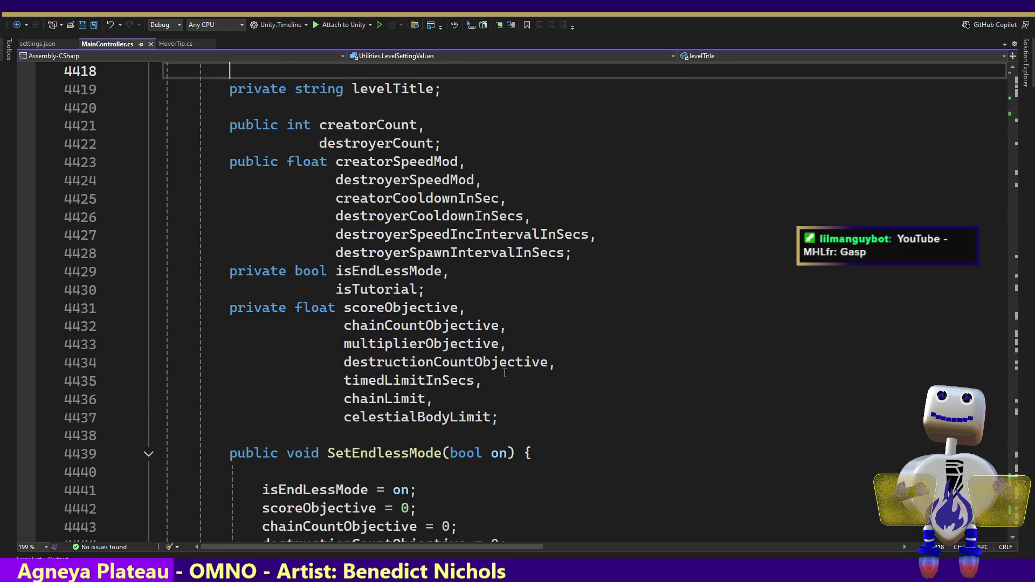
- Change DEFAULTTRANSLATIONKEYS on line 4414 from IList<string> to List<string> and save
key("Up")
key("Up")
key("Up")
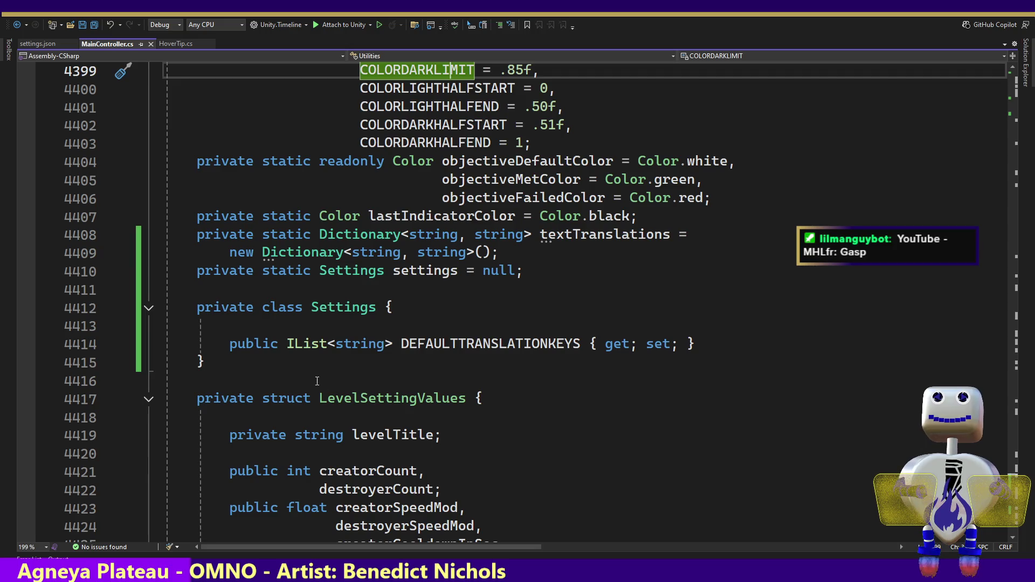
left_click(328, 345)
double_click(297, 345)
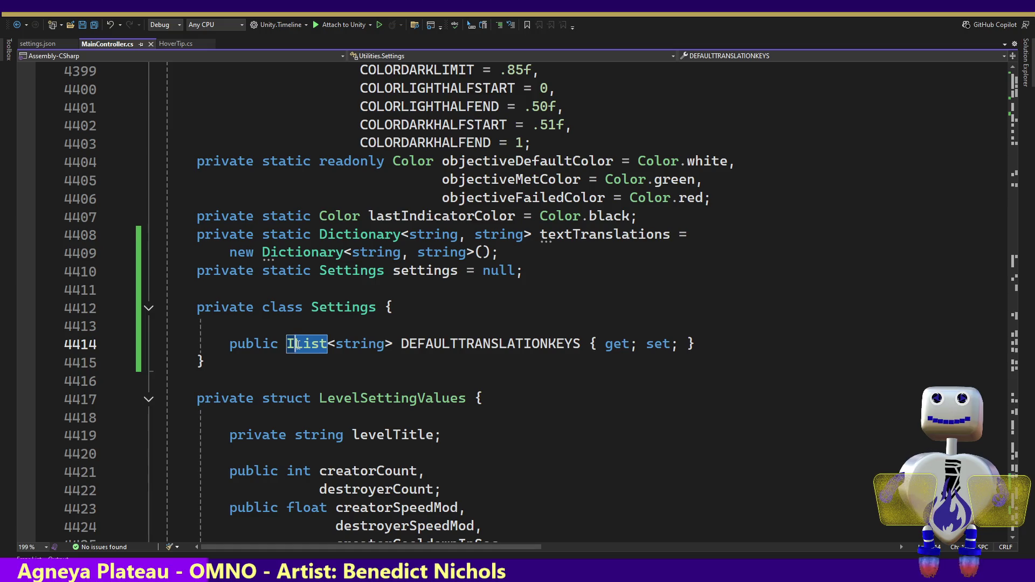
mouse_move(290, 344)
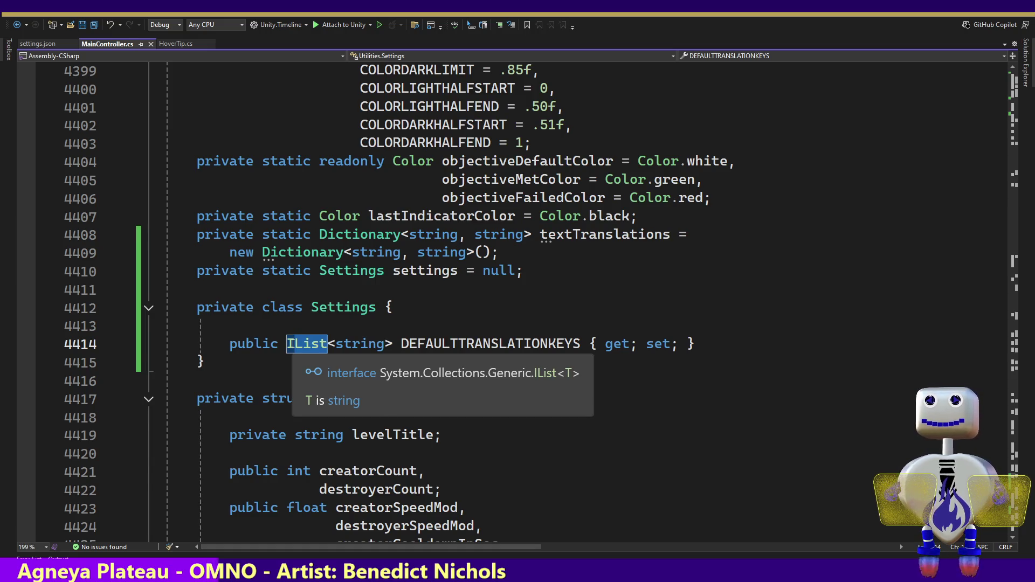
type("ID")
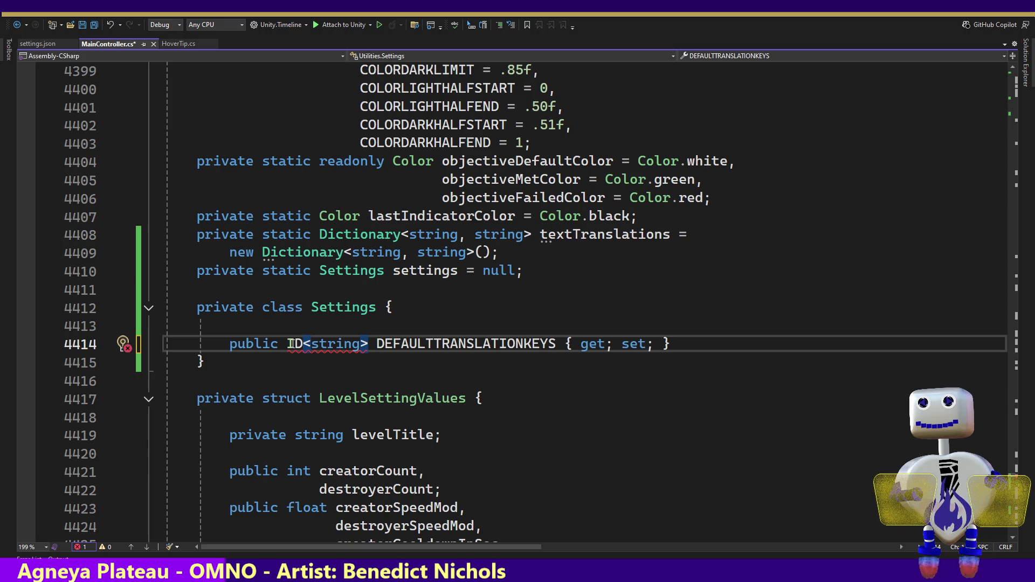
type("ictionary")
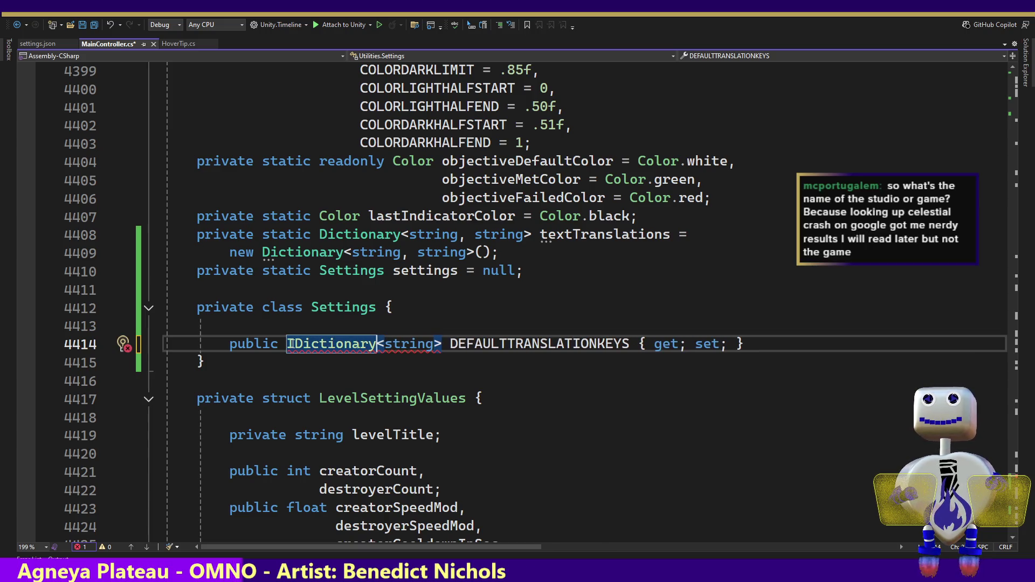
key("ctrl+z")
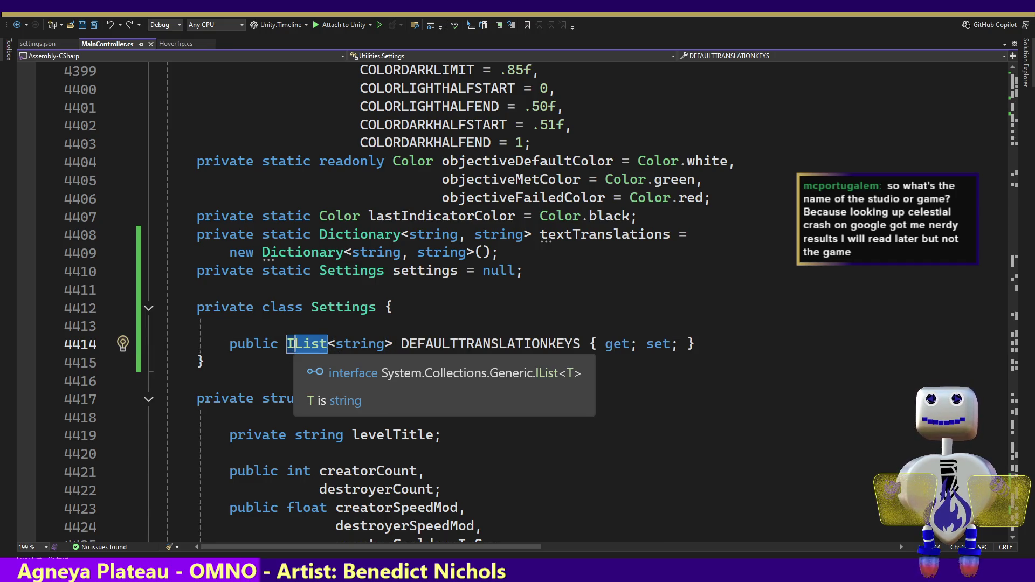
left_click(286, 345)
key("Delete")
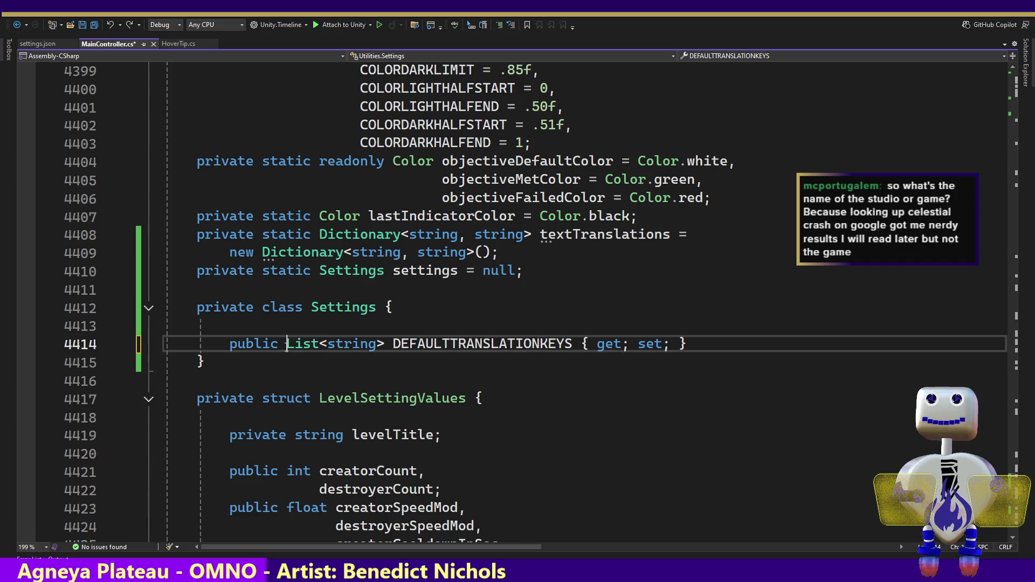
key("ctrl+s")
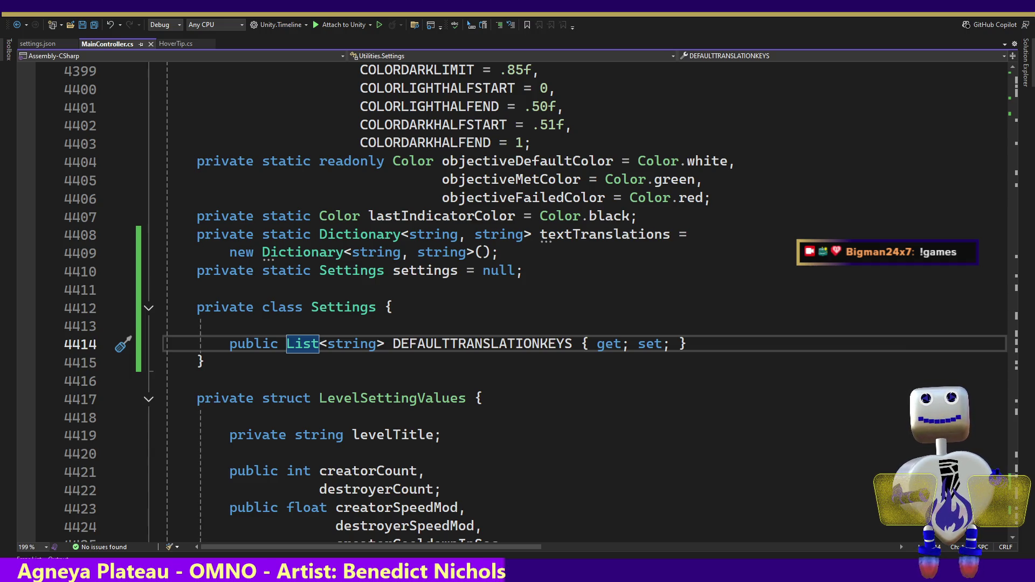
- Switch to Unity 6 and wait for the scripts to recompile to the Celestial Crash title menu
key("alt+Tab")
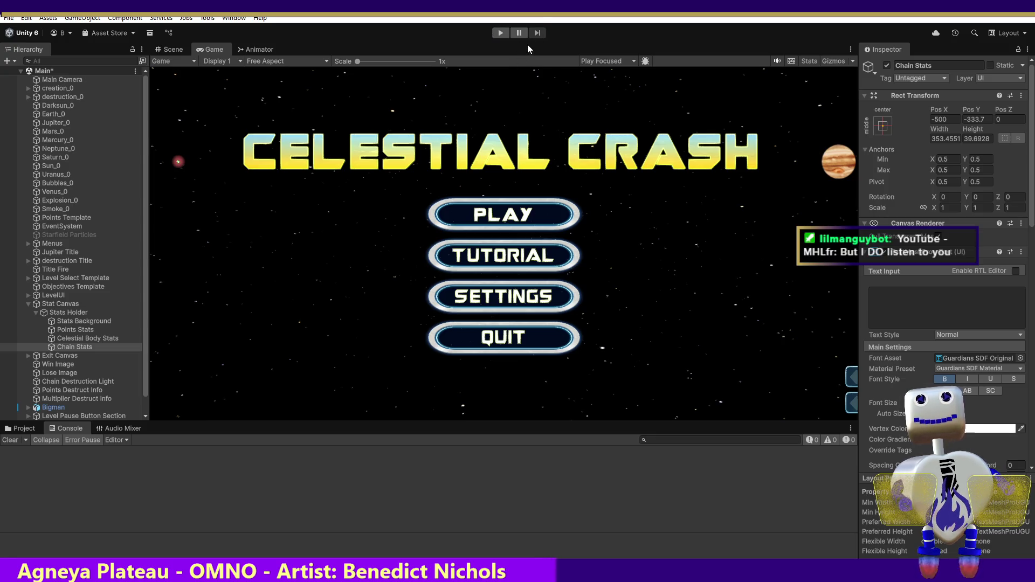
- Play-test the game, read the NullReferenceException stack trace from LoadTextTranslations, then stop playing
left_click(500, 33)
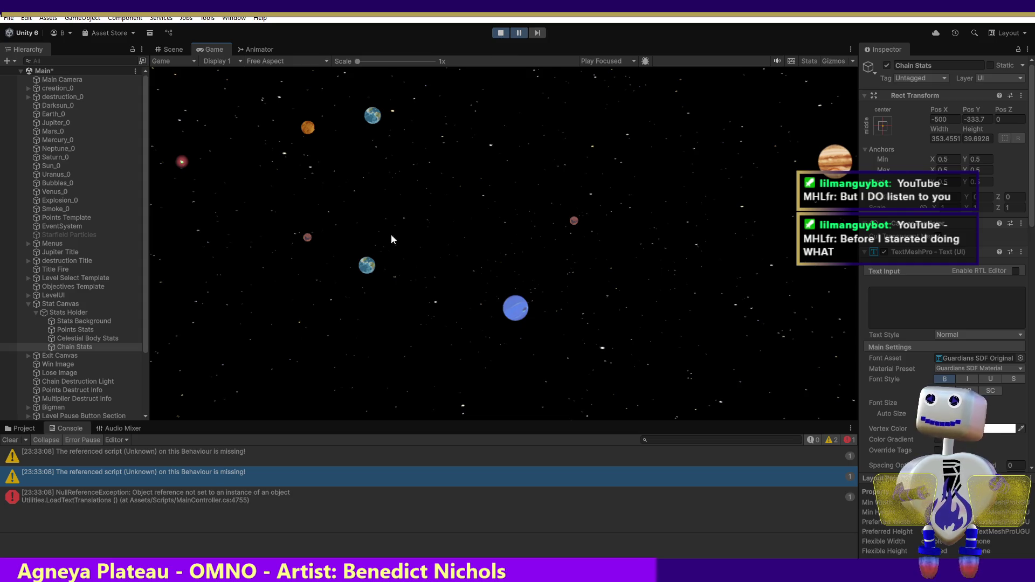
left_click(128, 489)
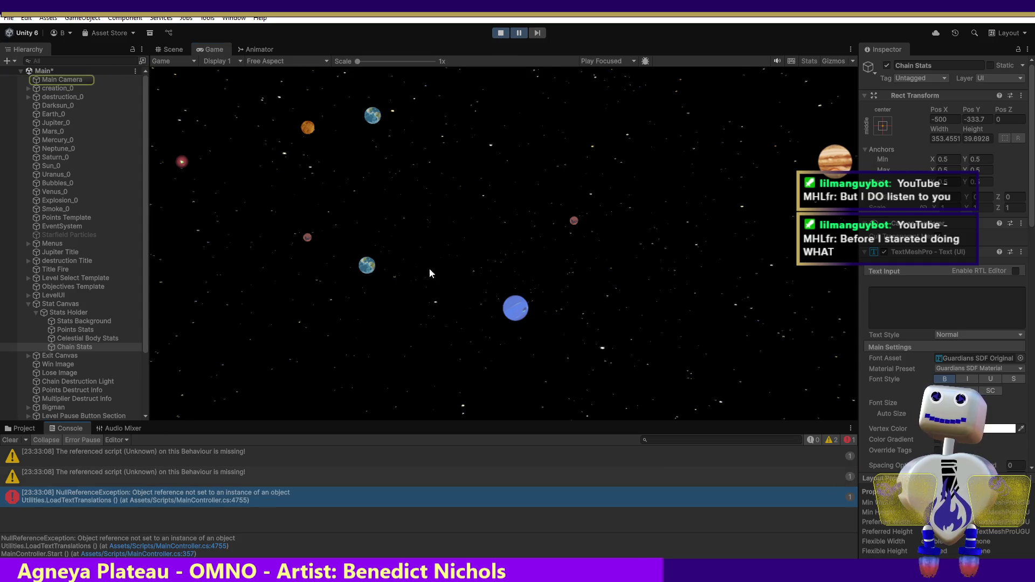
left_click(500, 32)
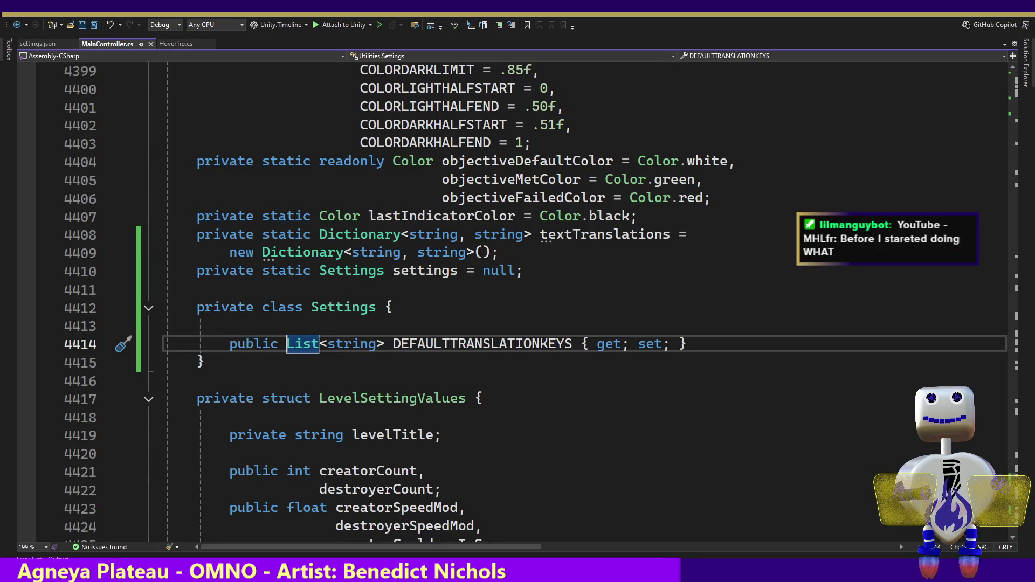
- Restore DEFAULTTRANSLATIONKEYS on line 4414 to type IList<string>
type("I")
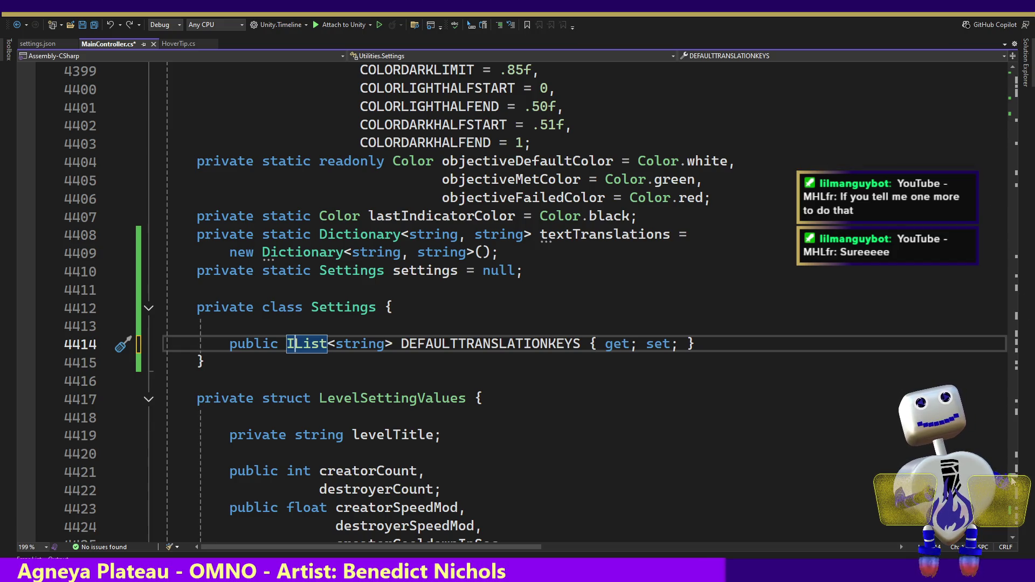
- Review LoadTextTranslations and its foreach over DEFAULTTRANSLATIONKEYS in MainController.cs
scroll(518, 302, "down", 14)
scroll(1012, 495, "down", 20)
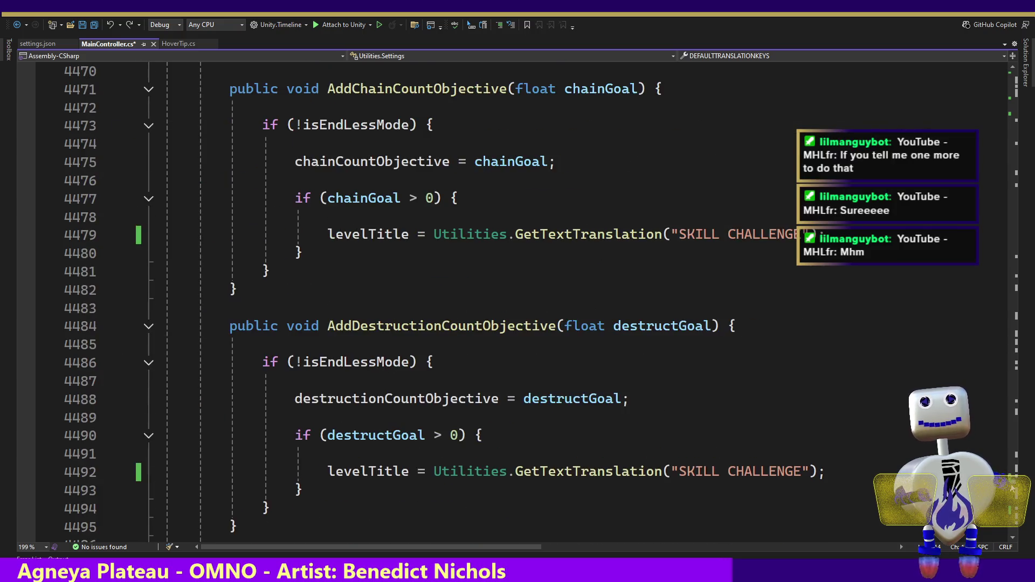
scroll(1010, 495, "down", 20)
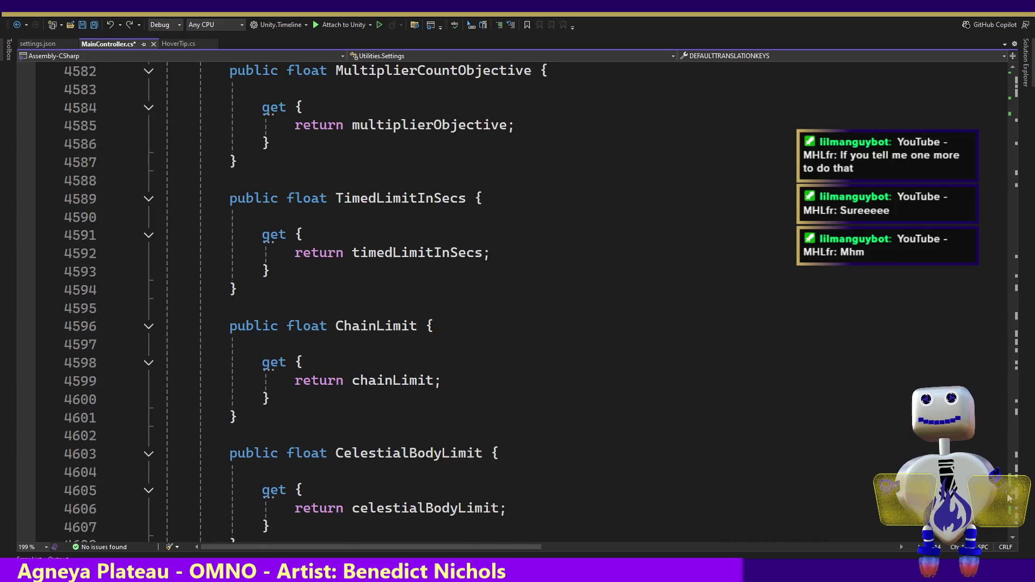
scroll(1007, 501, "down", 20)
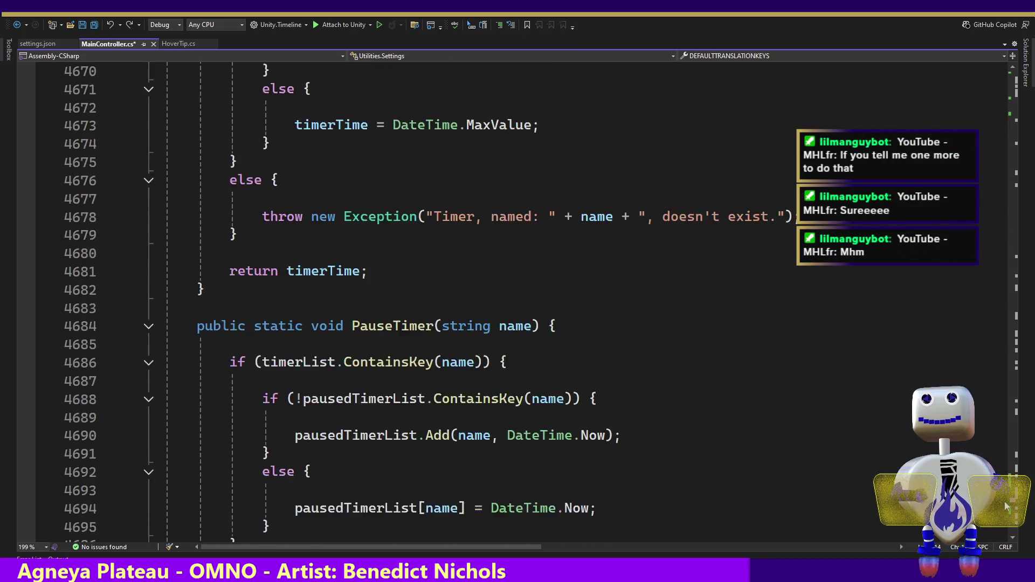
scroll(1004, 509, "down", 18)
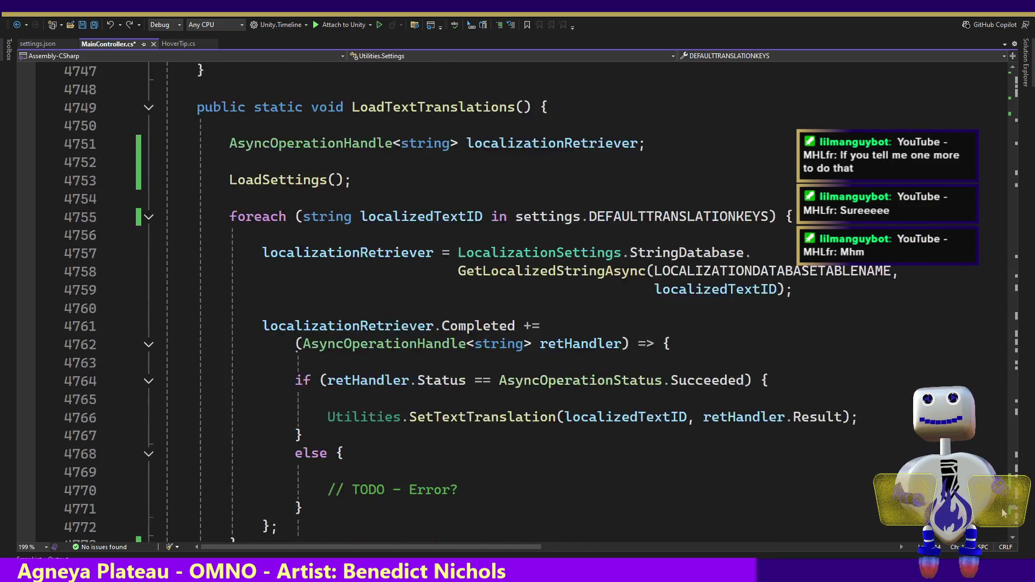
scroll(1003, 514, "up", 2)
scroll(1002, 514, "up", 6)
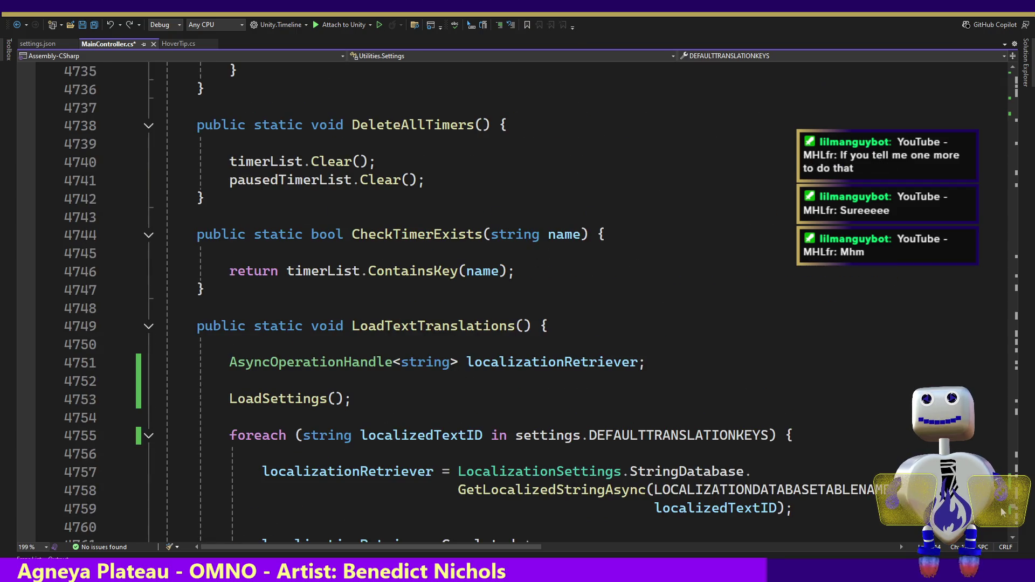
left_click(415, 413)
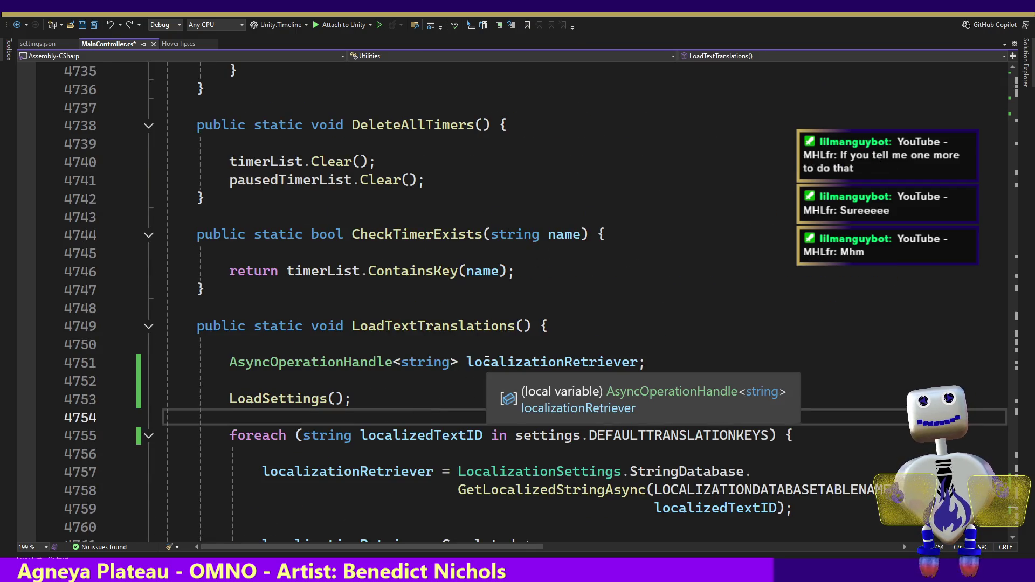
key("Down")
key("Down")
key("Down")
key("Down")
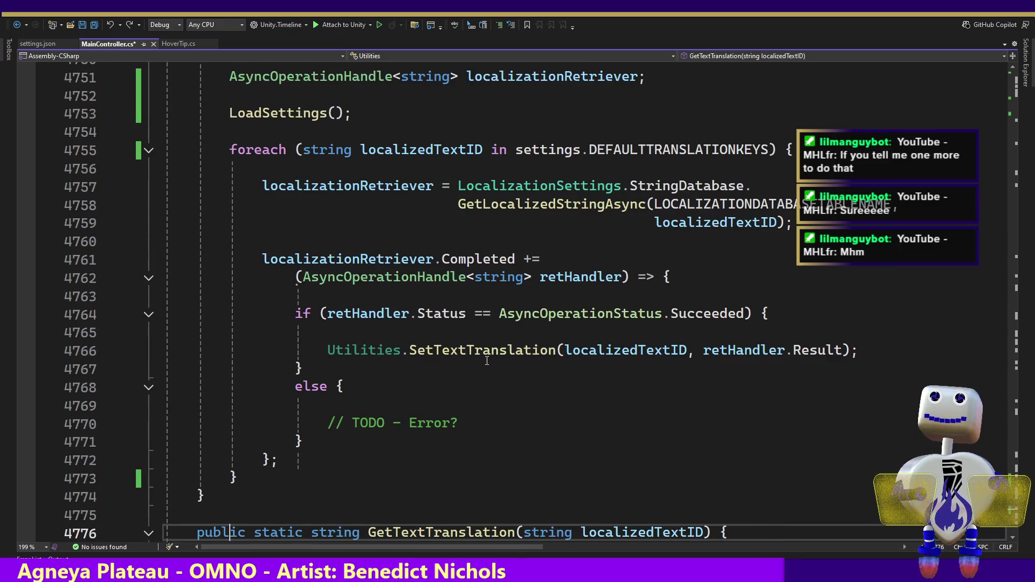
key("Down")
key("Down")
key("Down")
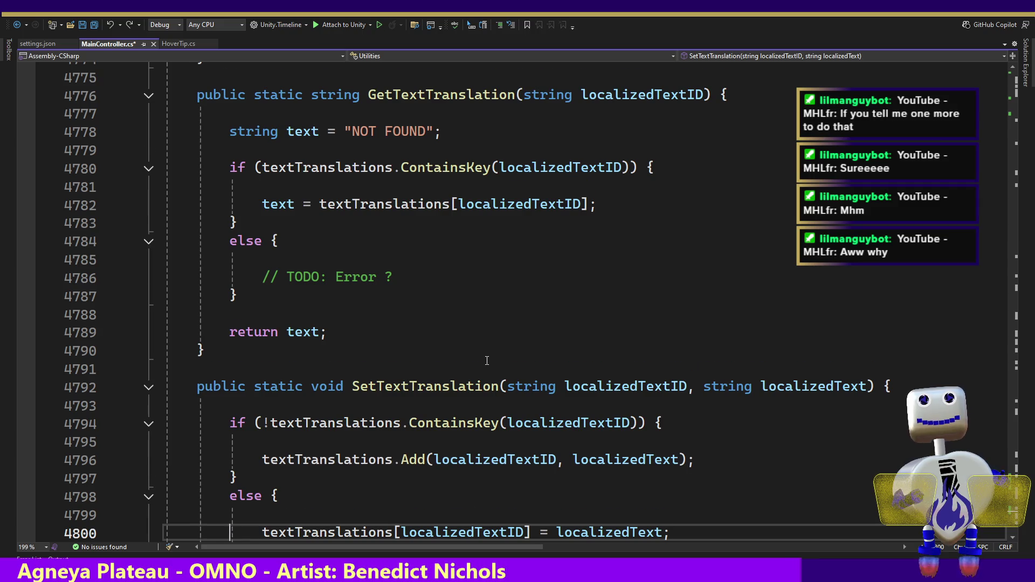
- Inspect the LoadSettings method, then bring up the Star Scraper itch.io page
key("Down")
key("Down")
key("Down")
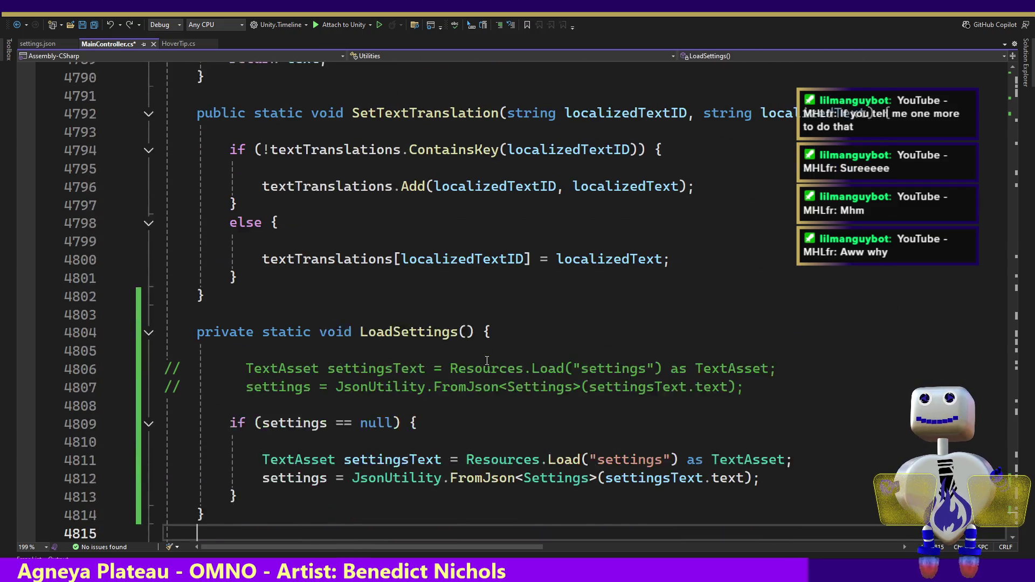
key("Down")
key("Down")
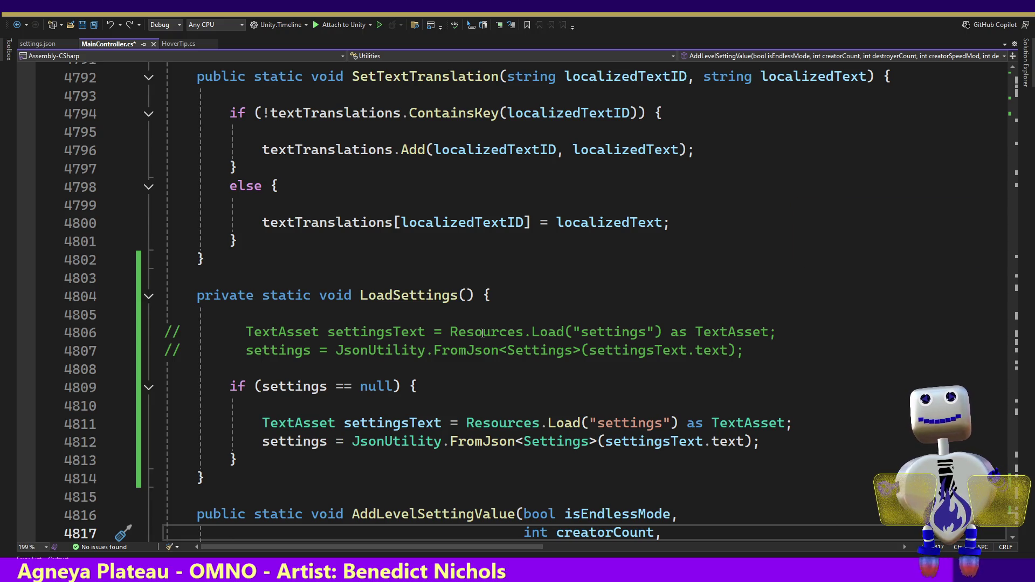
left_click(414, 365)
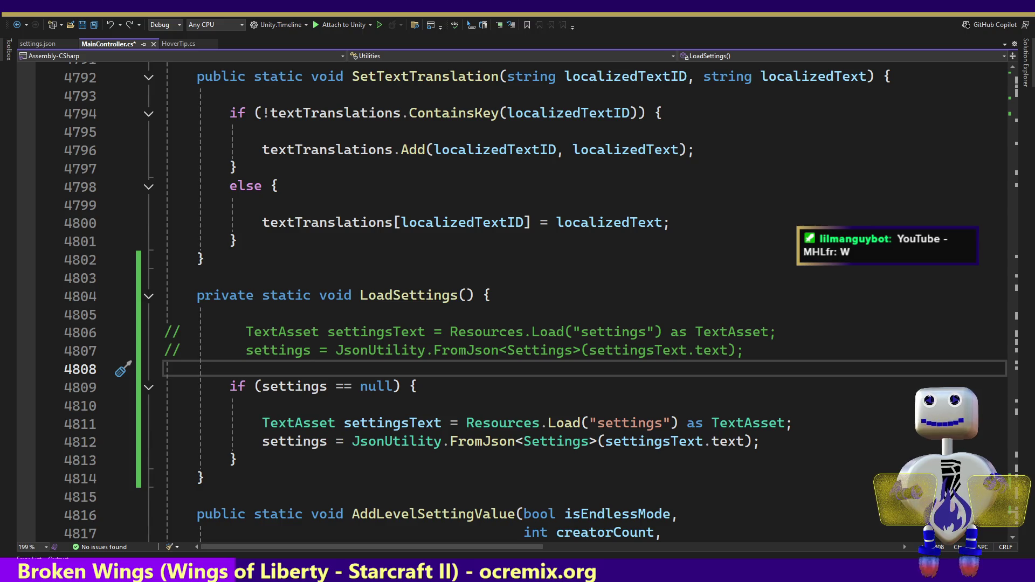
left_click(215, 542)
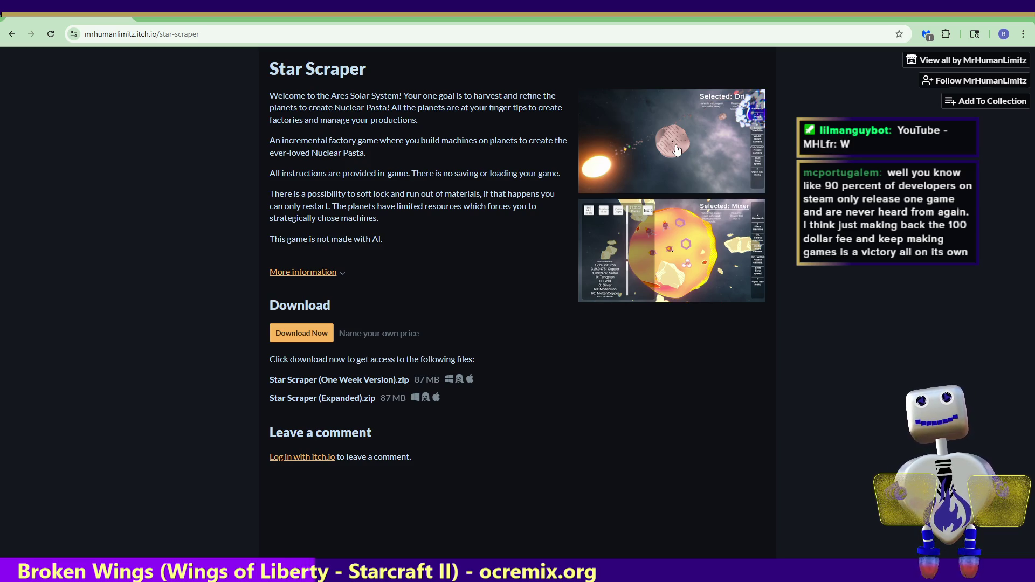
- Enlarge the first Star Scraper screenshot and page through the Mixer and Drill shots
left_click(677, 150)
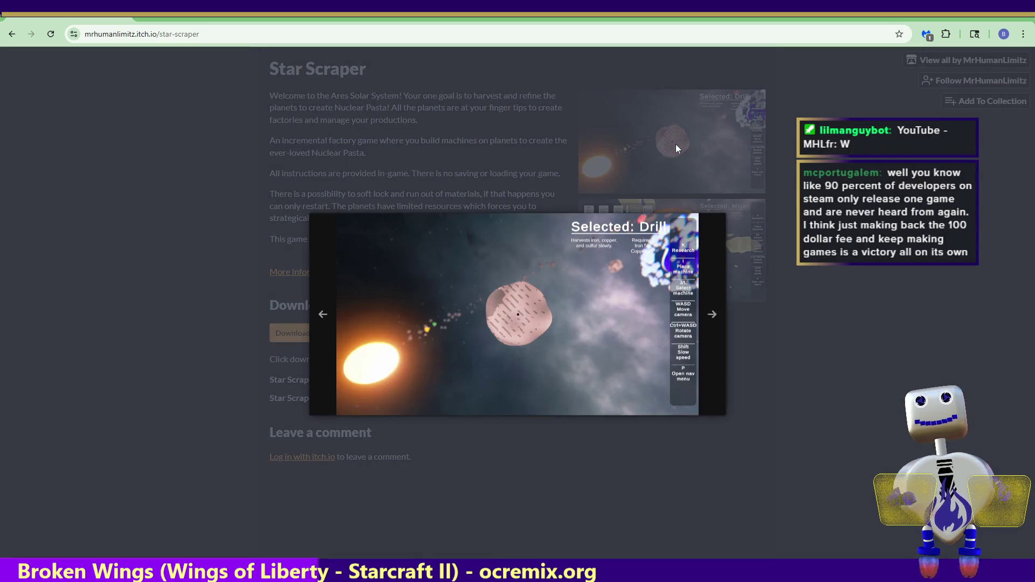
left_click(714, 315)
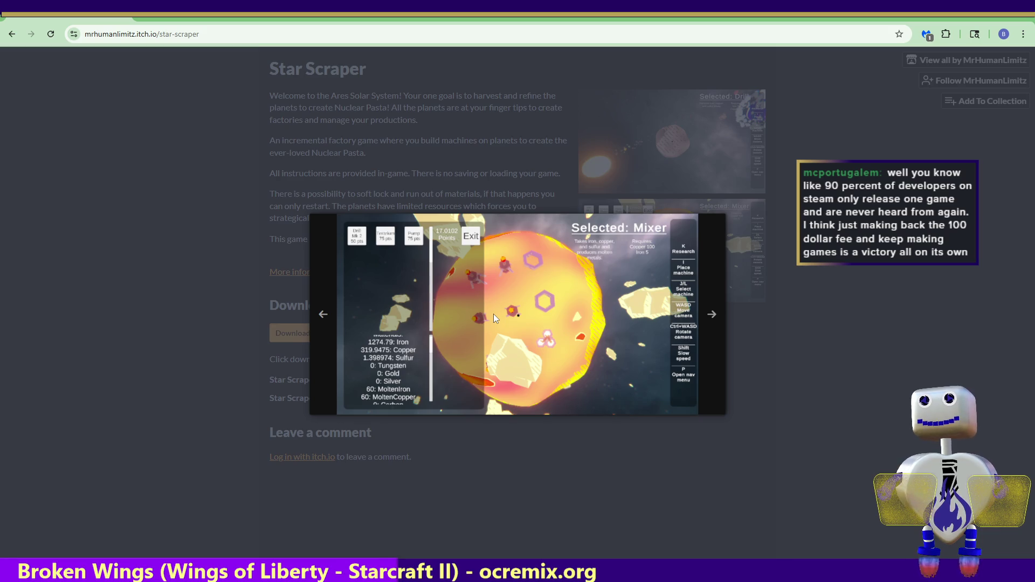
left_click(712, 315)
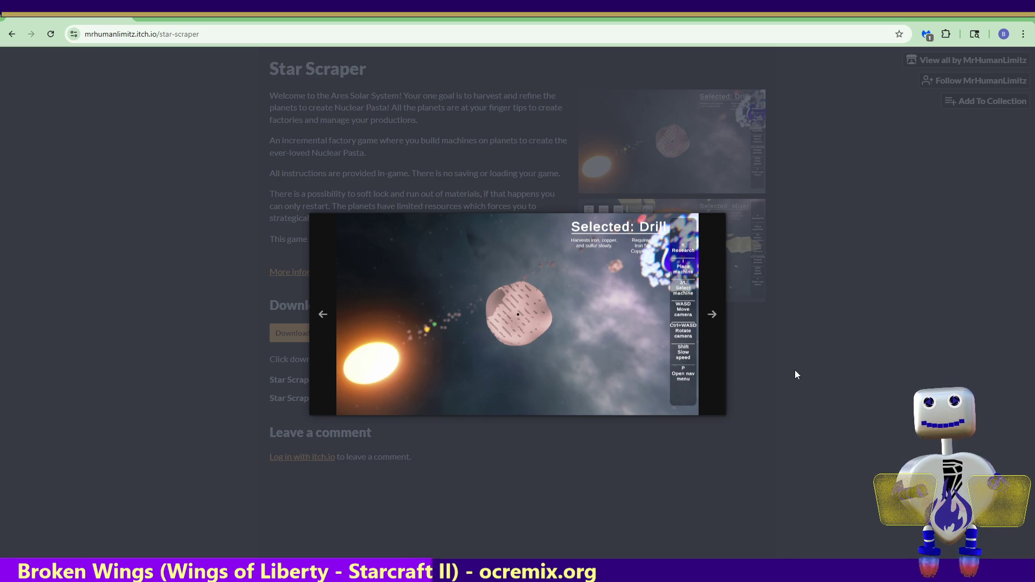
- Close the Star Scraper screenshot lightbox and return to Visual Studio
left_click(817, 395)
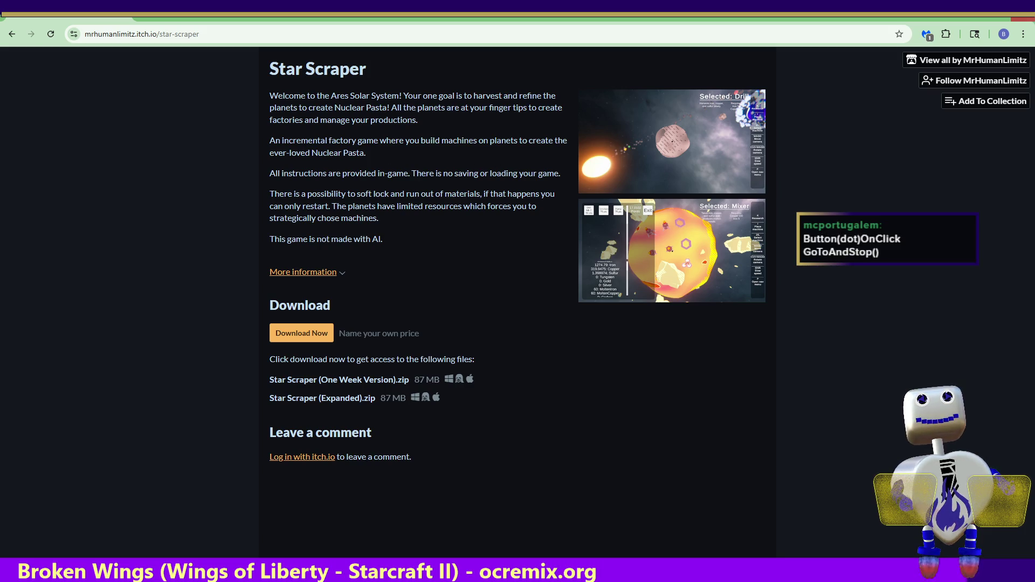
key("alt+Tab")
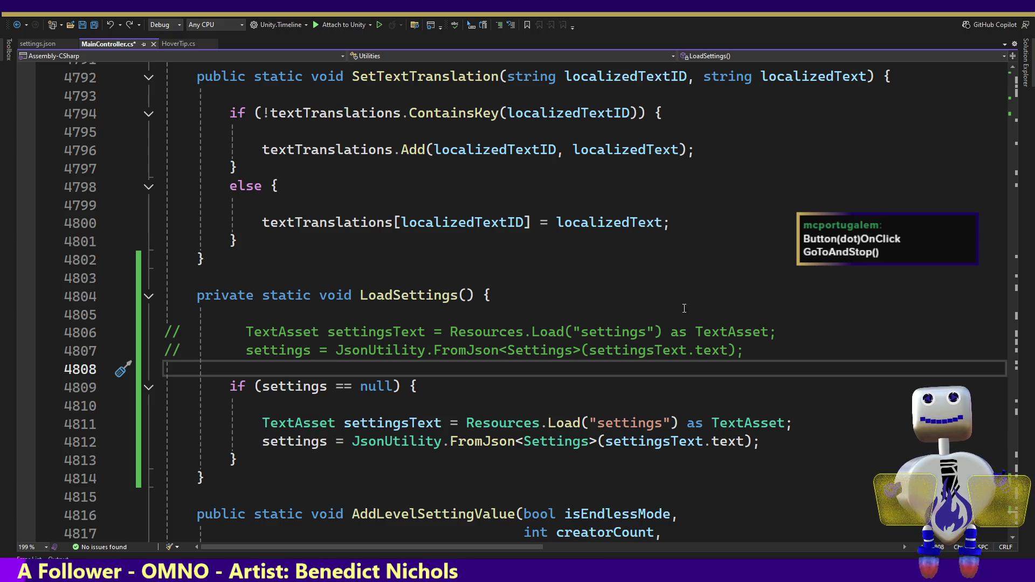
- Move to the end of the if (settings == null) line in LoadSettings
key("Down")
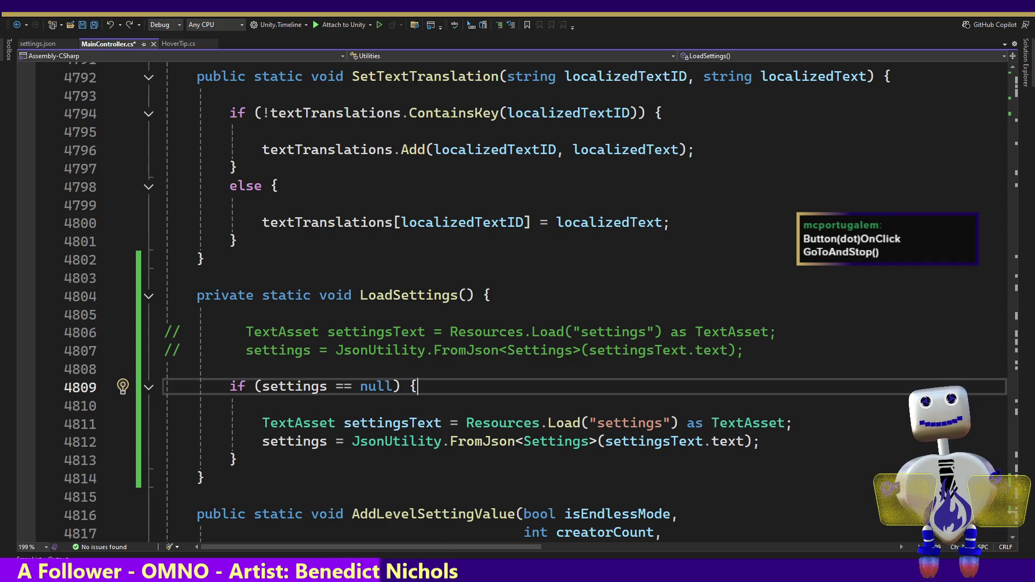
- Review LoadSettings' JsonUtility.FromJson call and the commented-out unconditional settings-loading line
left_click_drag(515, 442, 352, 442)
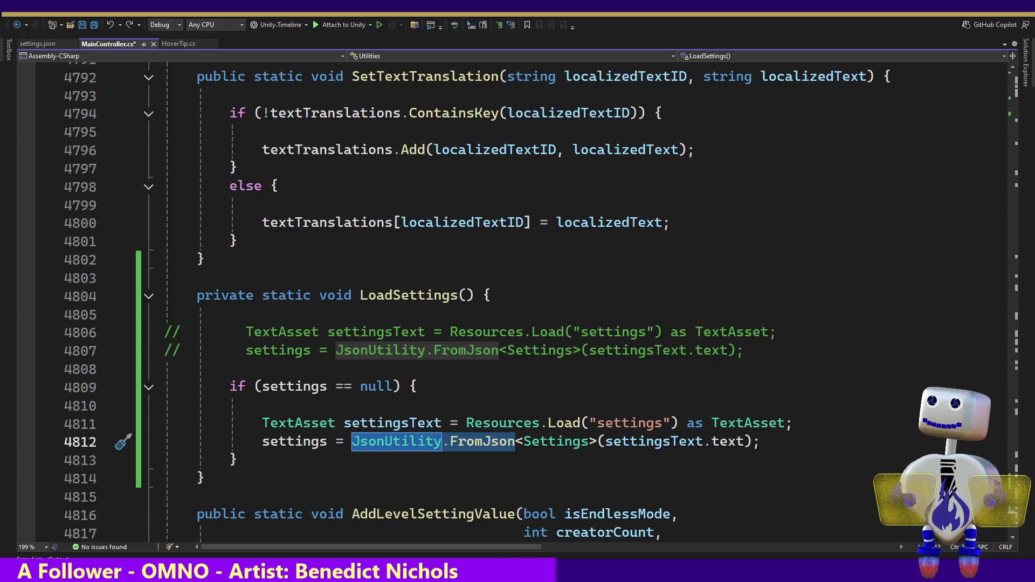
key("alt+Tab")
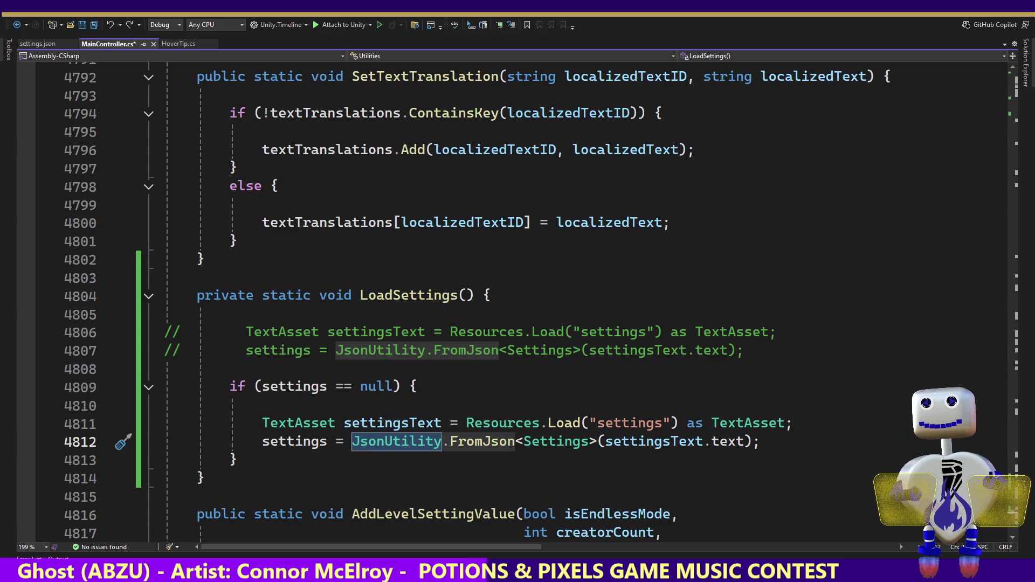
left_click(573, 351)
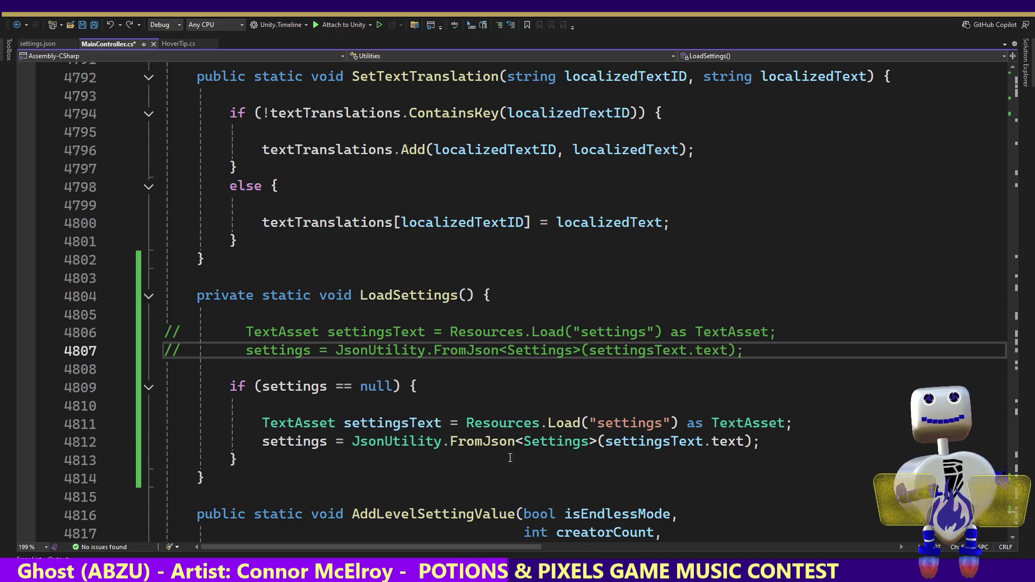
scroll(1013, 505, "up", 20)
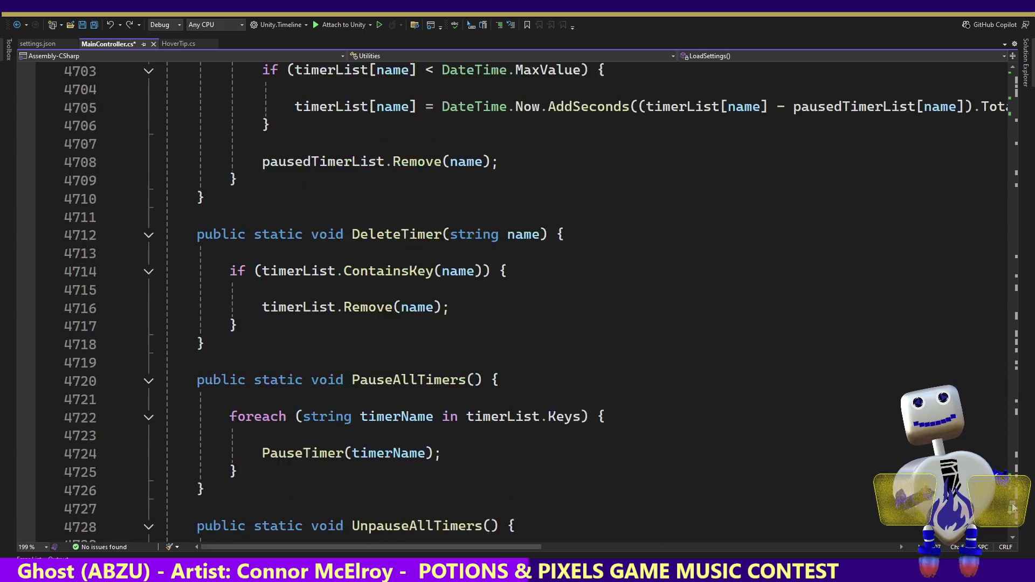
scroll(1013, 506, "up", 20)
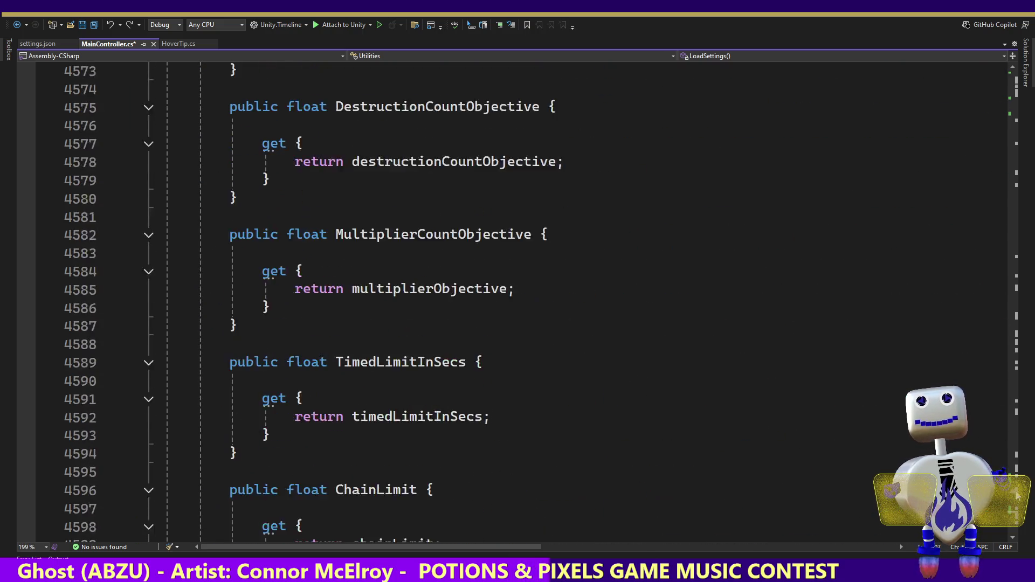
mouse_move(1019, 492)
left_mouse_down()
mouse_move(1016, 516)
mouse_move(1019, 504)
left_mouse_up()
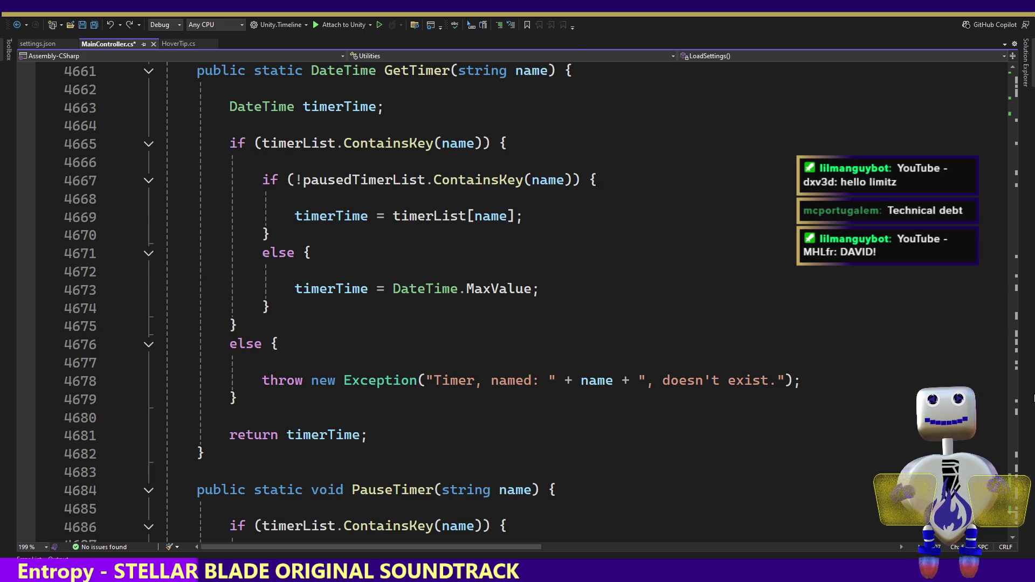
left_click_drag(1013, 507, 1012, 486)
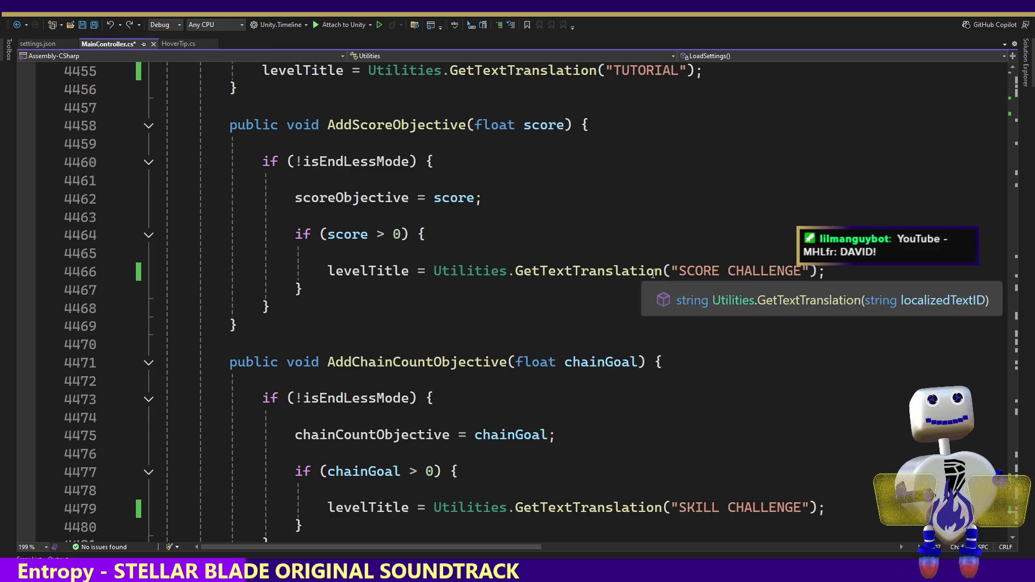
left_click_drag(678, 272, 523, 272)
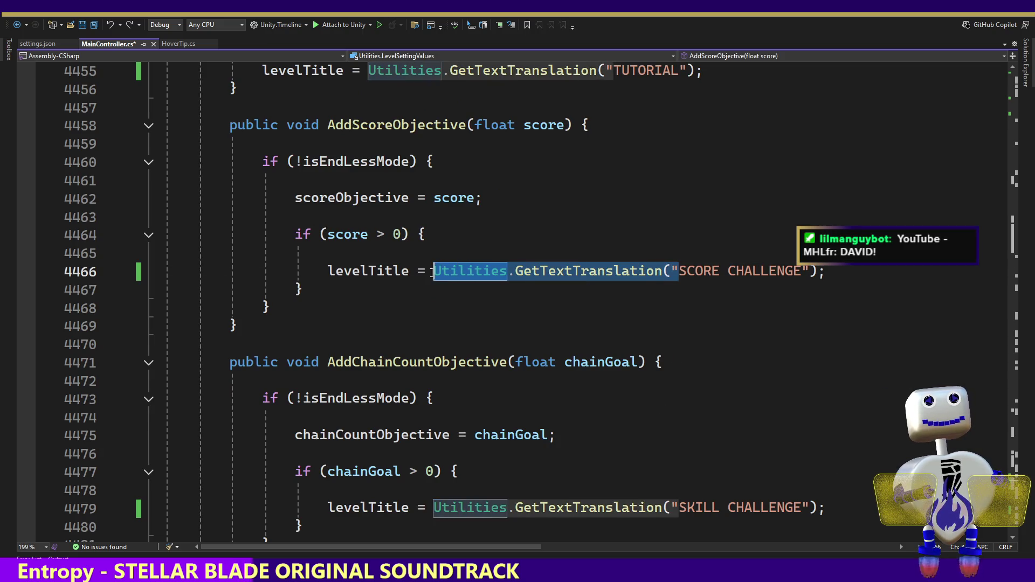
left_click(631, 271)
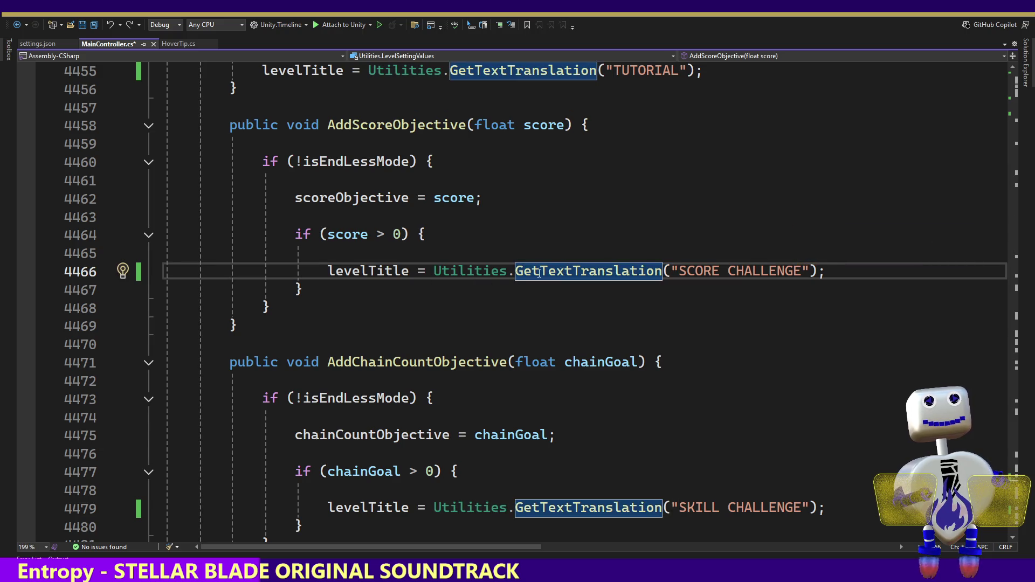
double_click(605, 271)
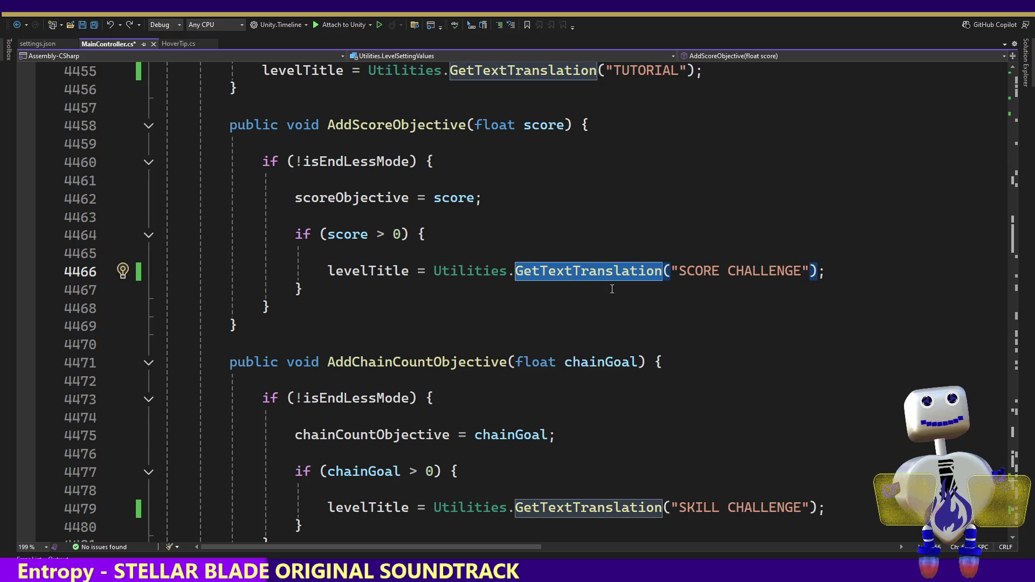
left_click(595, 151)
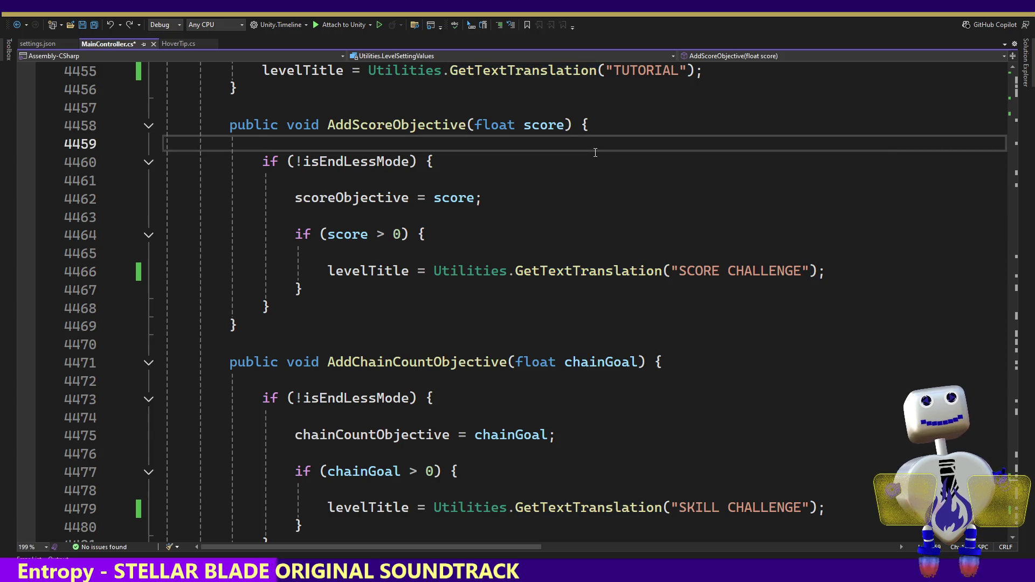
key("Up")
key("Up")
key("Up")
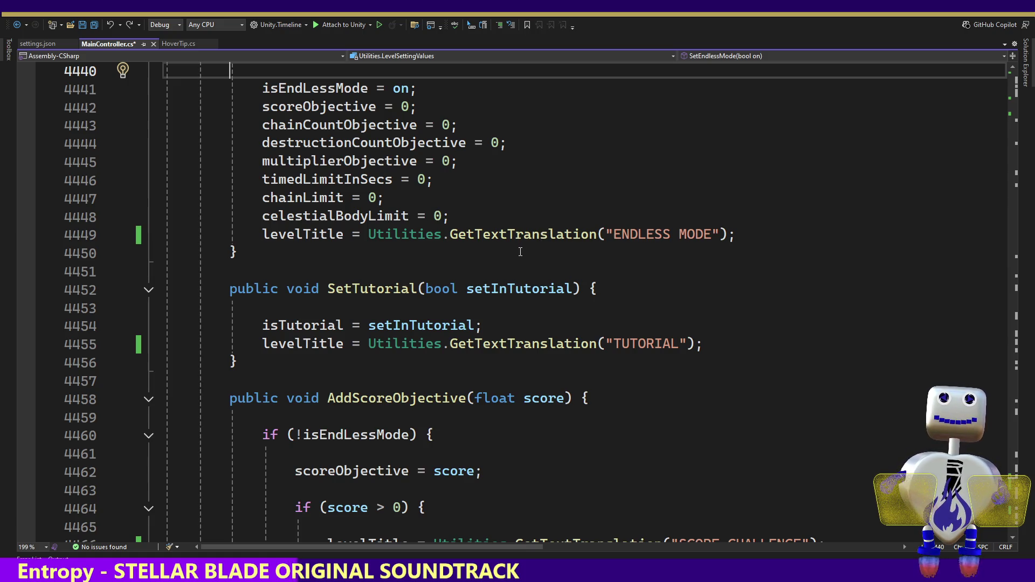
- Change DEFAULTTRANSLATIONKEYS in the Settings class from IList<string> to List<string>
key("Up")
key("Up")
key("Up")
key("Up")
key("Up")
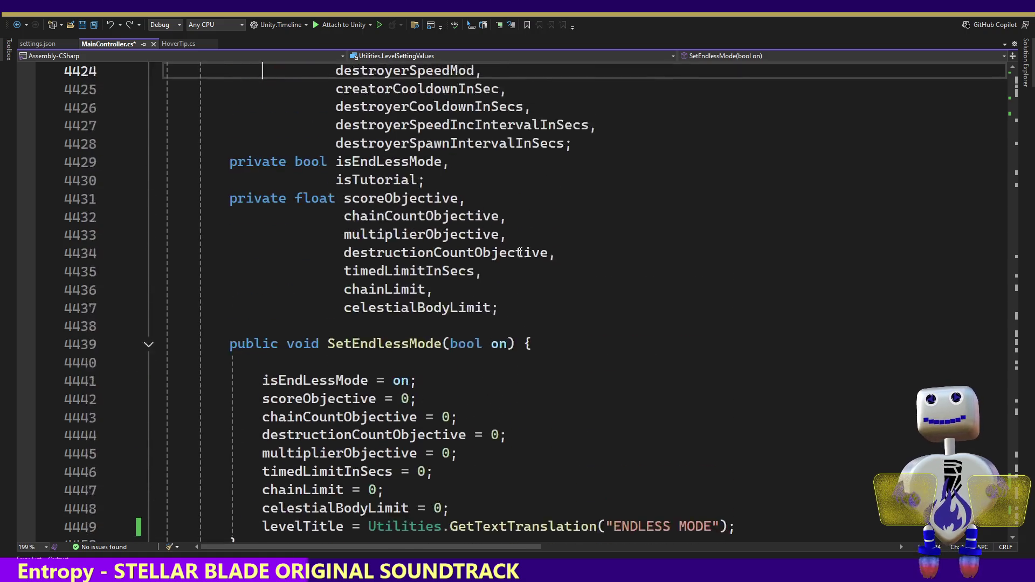
key("Up")
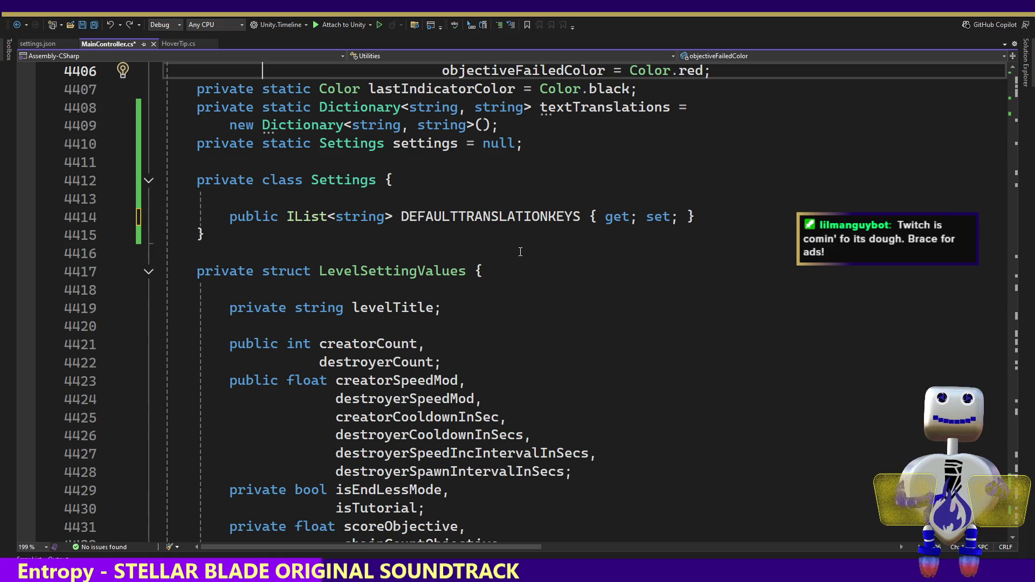
left_click(296, 217)
key("BackSpace")
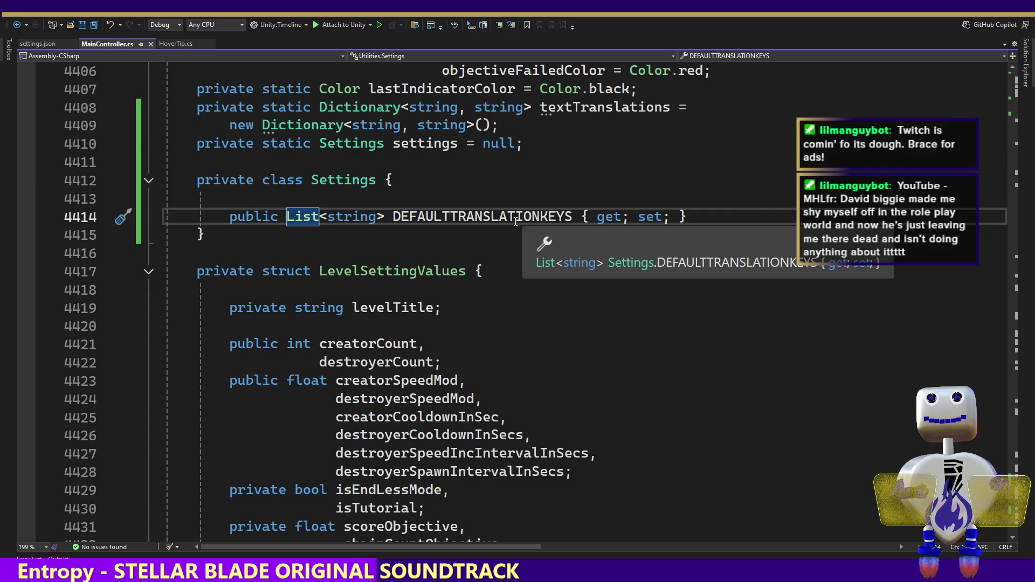
key("alt+Tab")
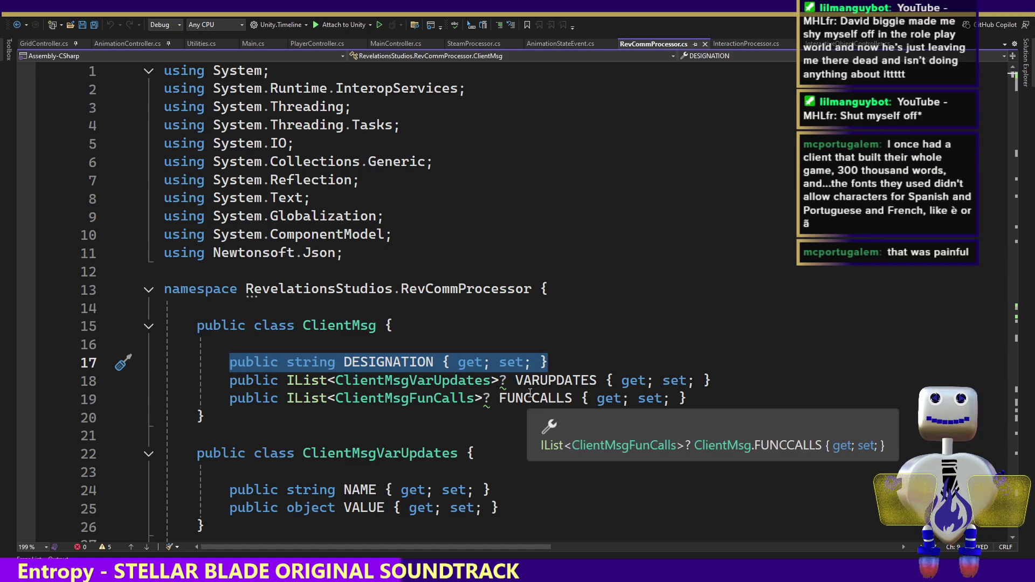
- Check the nullable warning on ClientMsg's IList properties in RevCommProcessor.cs, then return to MainController.cs
mouse_move(500, 387)
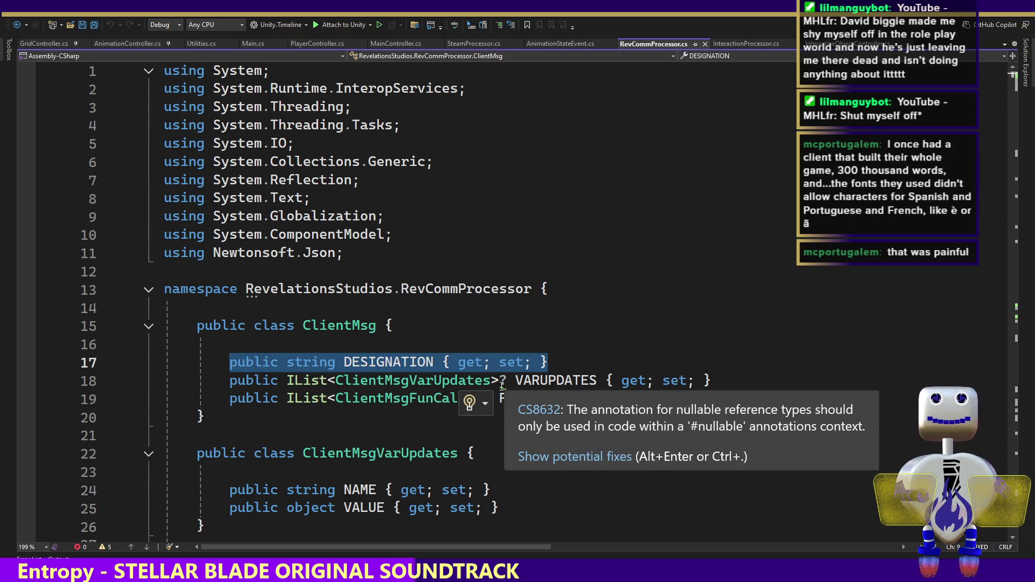
key("alt+Tab")
key("alt+Tab")
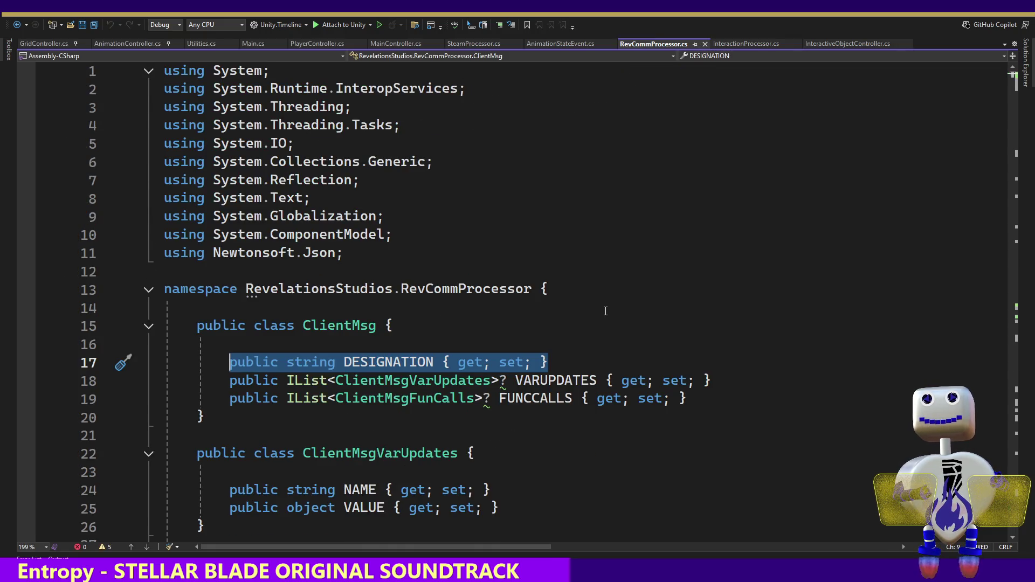
key("Escape")
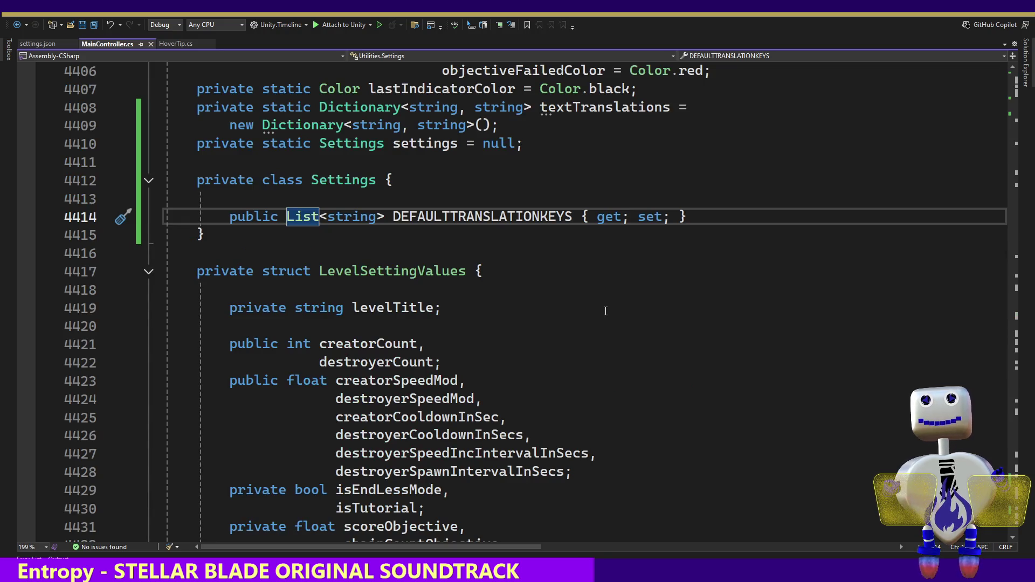
- Play-test Celestial Crash with the List<string> change, which still throws the LoadTextTranslations NullReferenceException
key("alt+Tab")
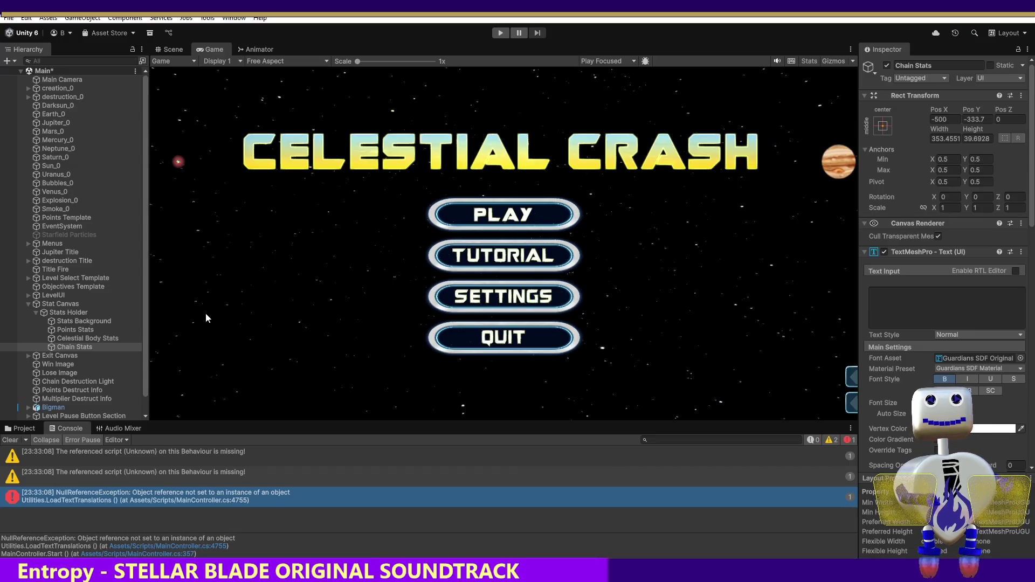
left_click(500, 33)
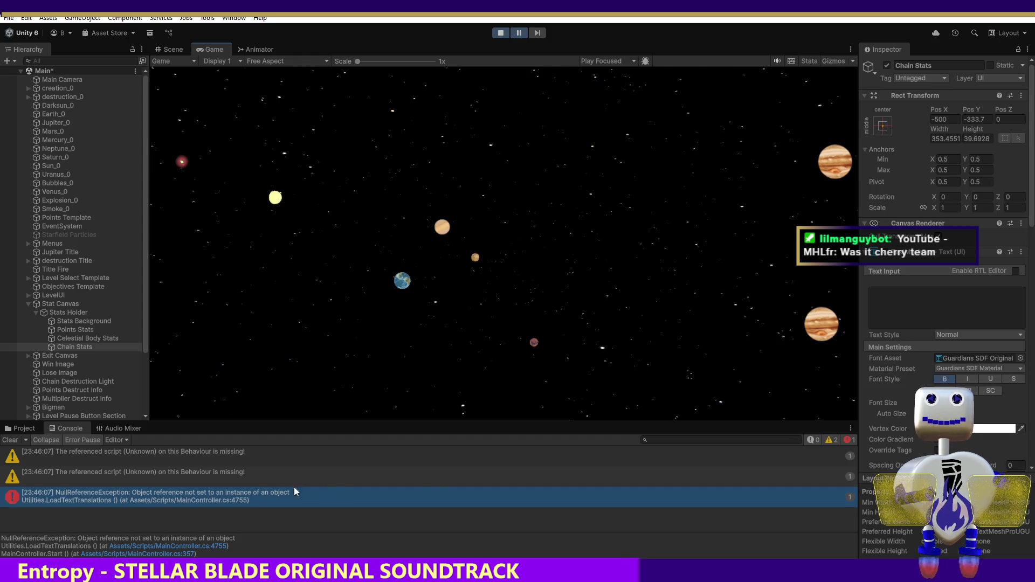
key("alt+Tab")
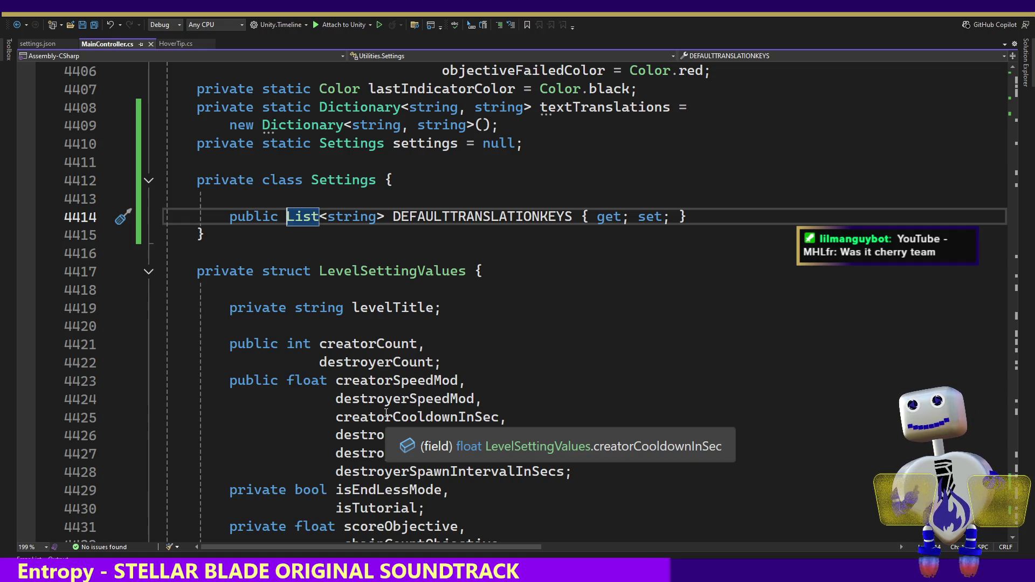
- Prefix List with I so DEFAULTTRANSLATIONKEYS is declared as IList<string> again
type("I")
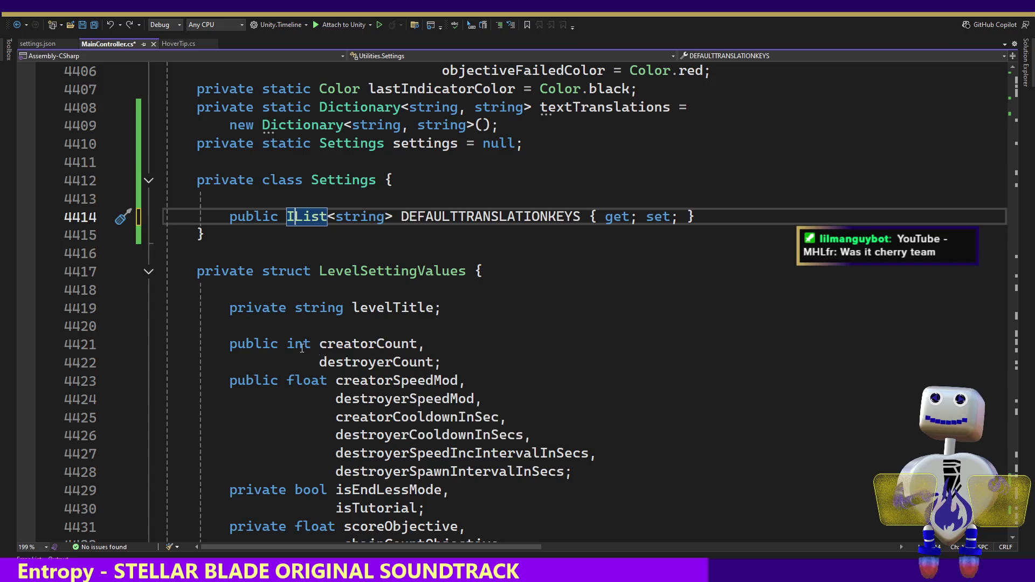
- Compare the settings.json DEFAULTTRANSLATIONKEYS key with the Settings property, ending inside the key name
left_click(38, 43)
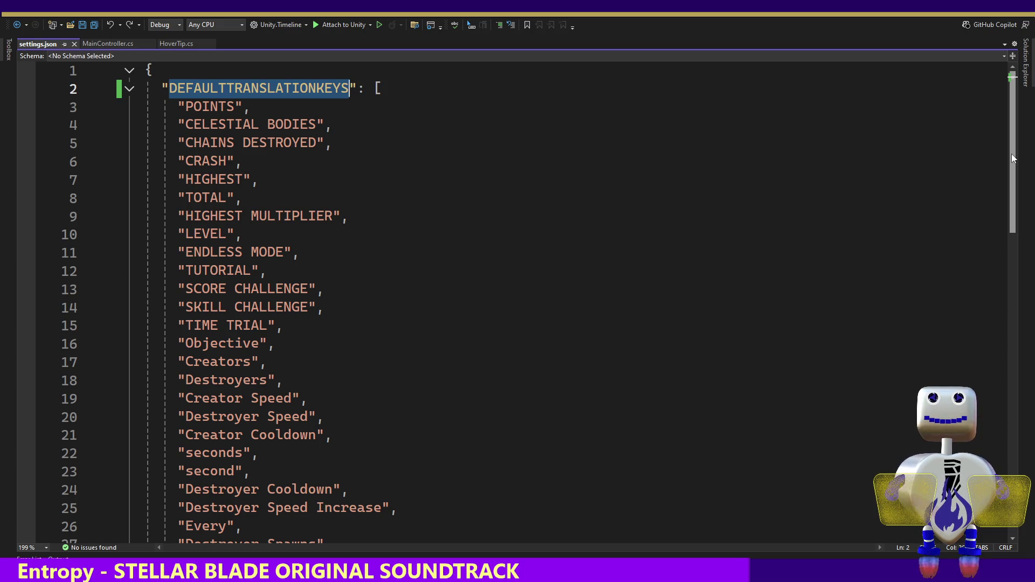
scroll(1012, 156, "down", 14)
scroll(977, 171, "up", 14)
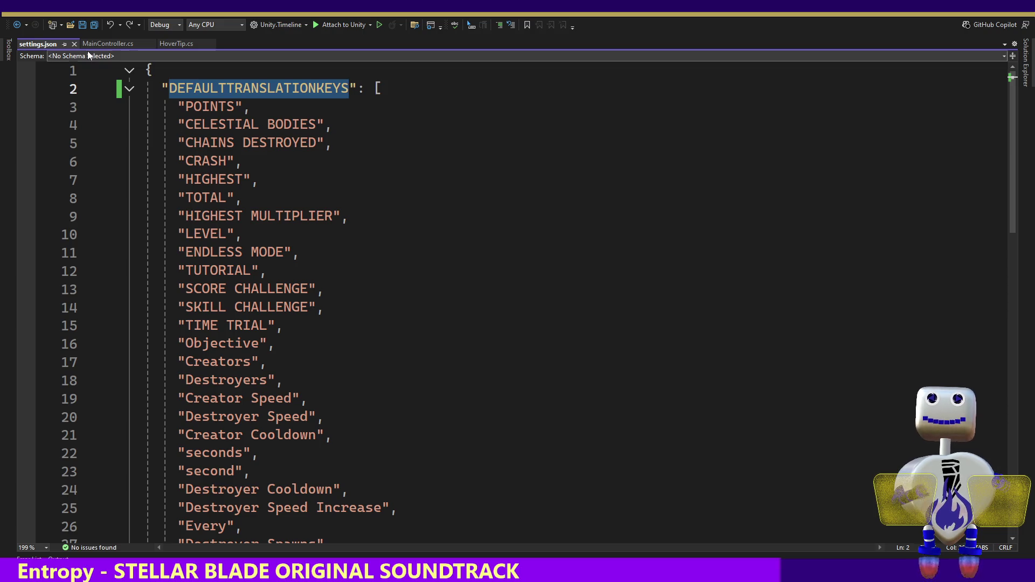
left_click(111, 43)
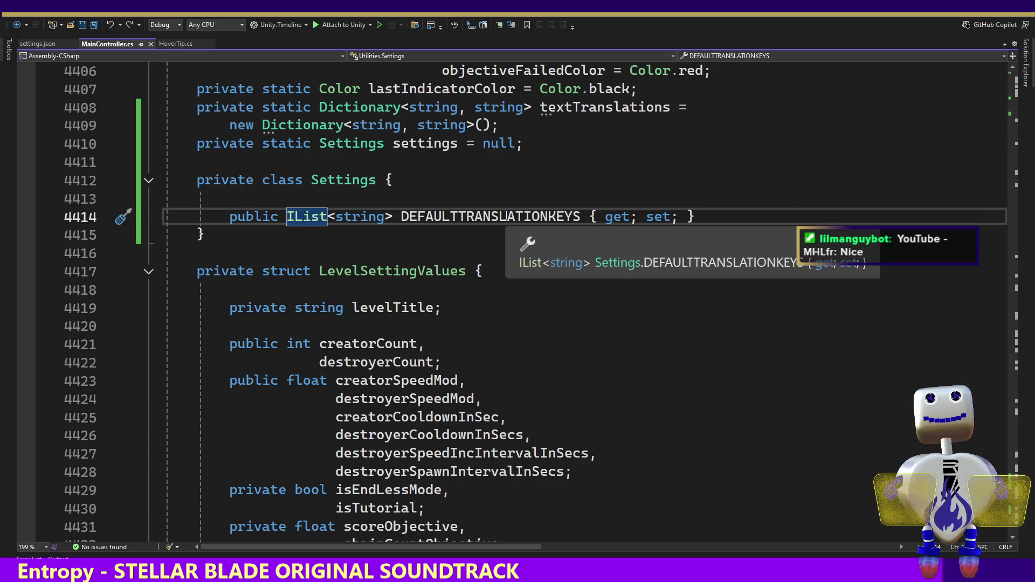
left_click(39, 43)
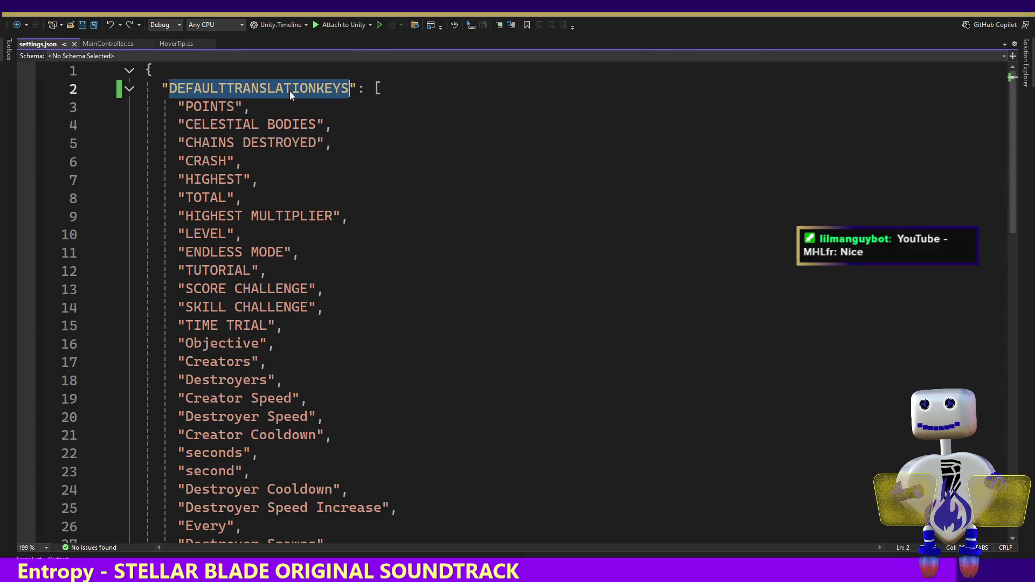
key("ctrl+Tab")
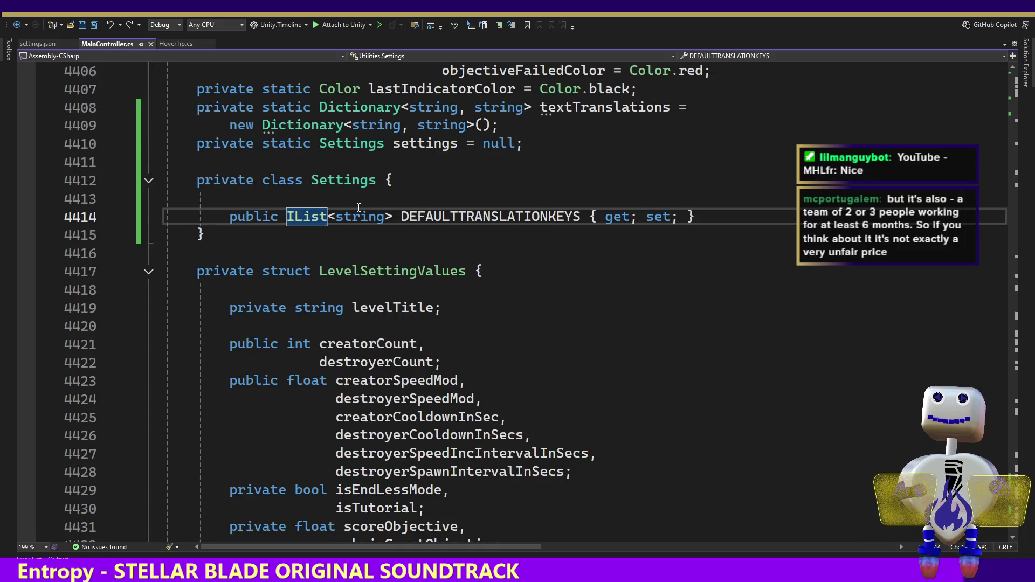
left_click(52, 44)
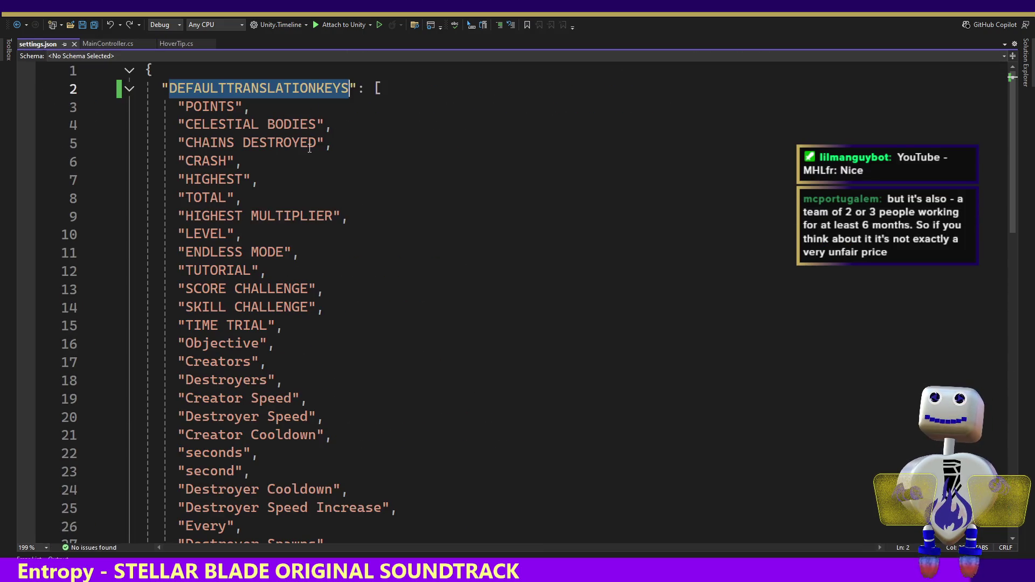
left_click(261, 91)
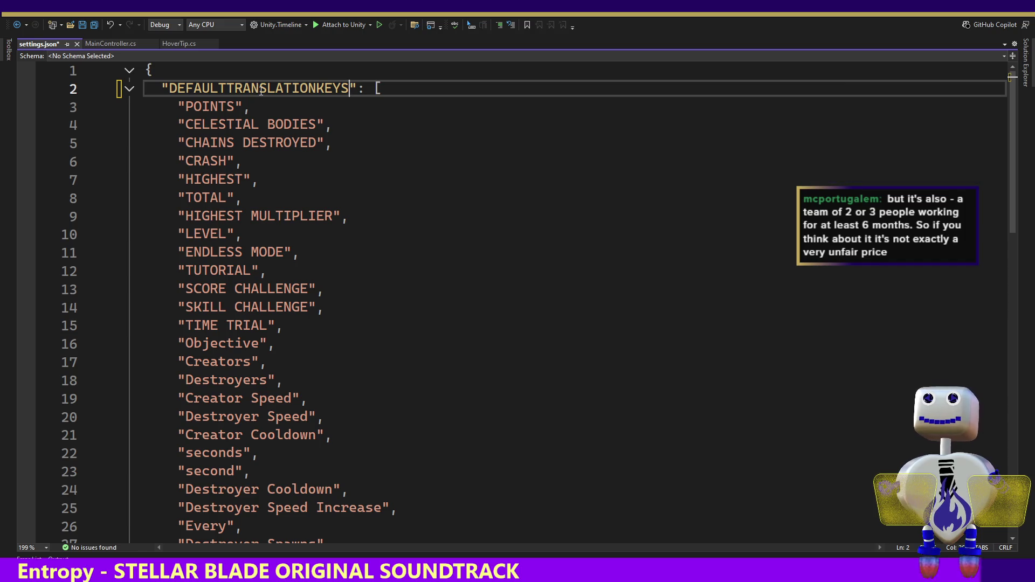
- Replace the DEFAULTTRANSLATIONKEYS key in settings.json with 'defaultTranslationKeys' and save
key("BackSpace")
key("BackSpace")
key("BackSpace")
key("BackSpace")
key("BackSpace")
key("BackSpace")
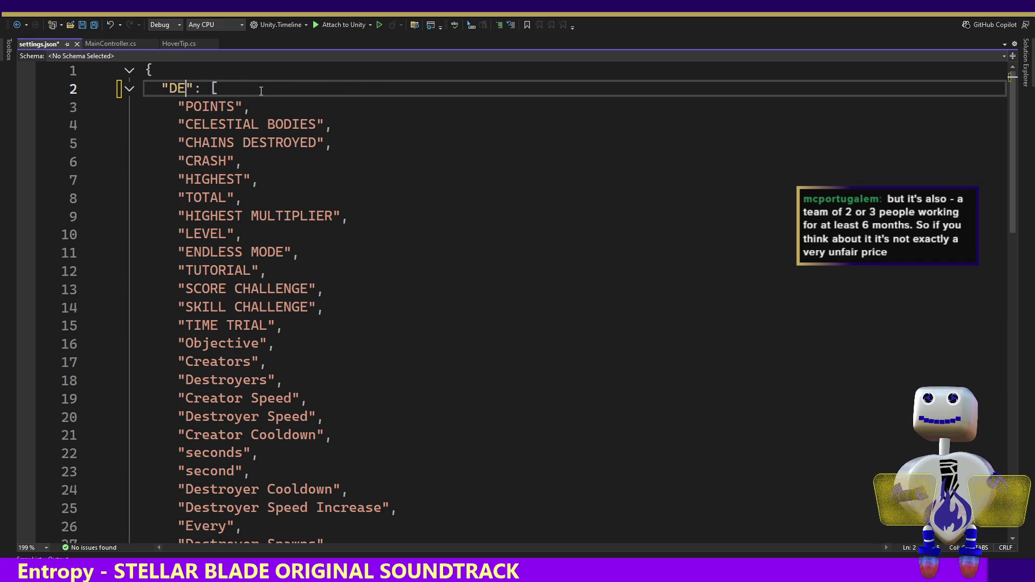
type("default")
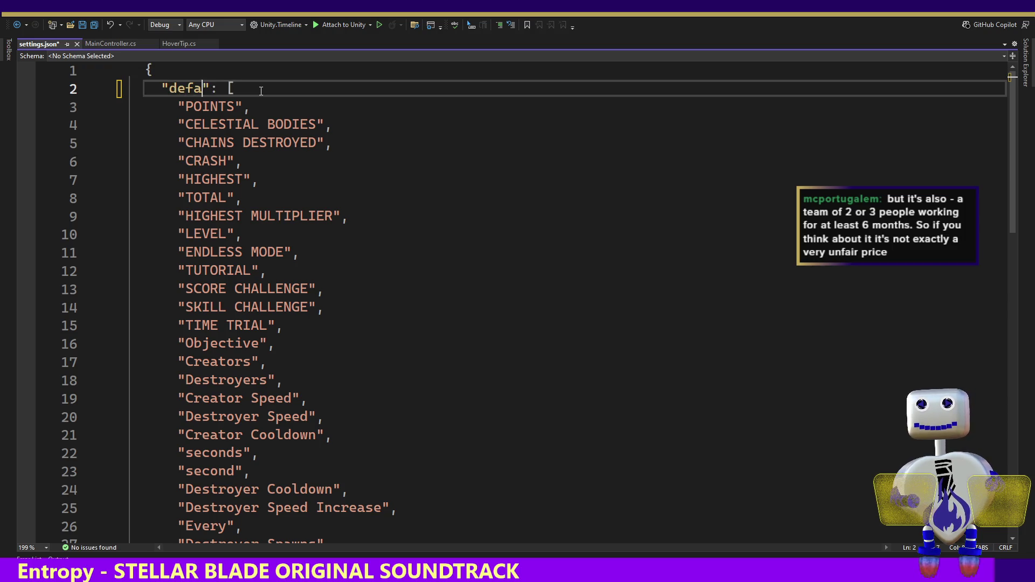
type("Transl")
type("ationKs")
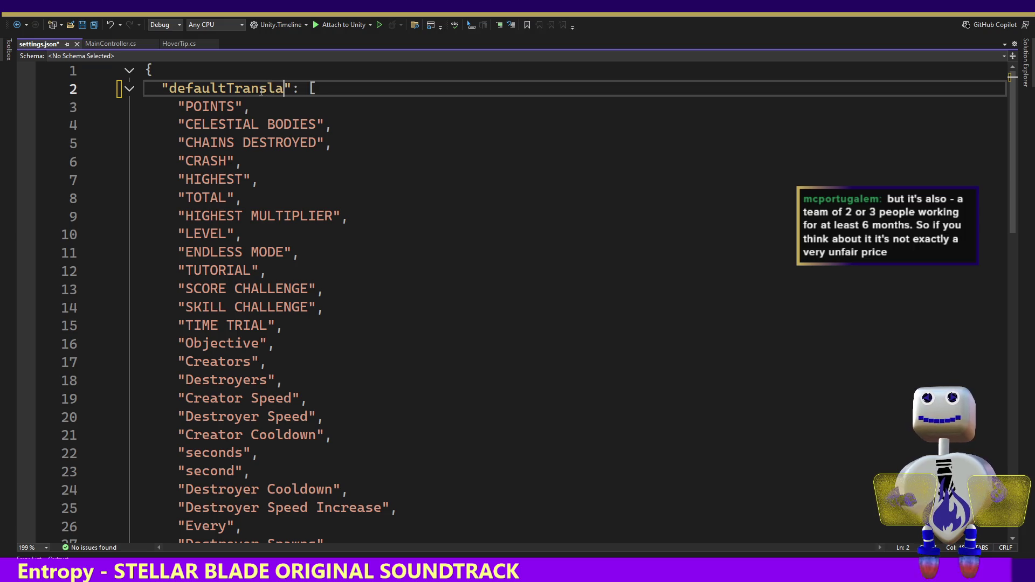
key("BackSpace")
type("eys")
key("ctrl+s")
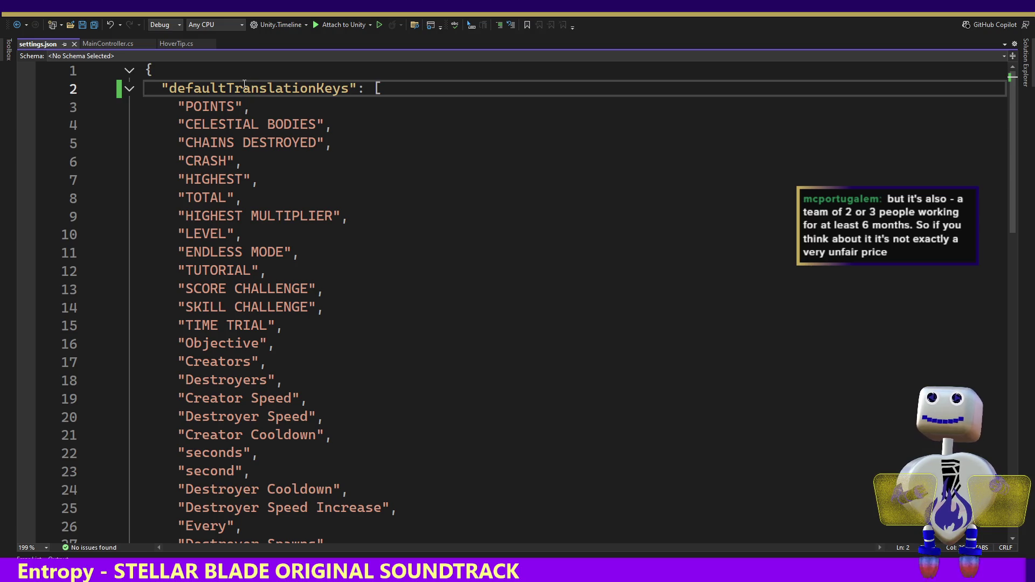
- Select the new key name, then select the DEFAULTTRANSLATIONKEYS property in the Settings class
double_click(253, 84)
key("ctrl+c")
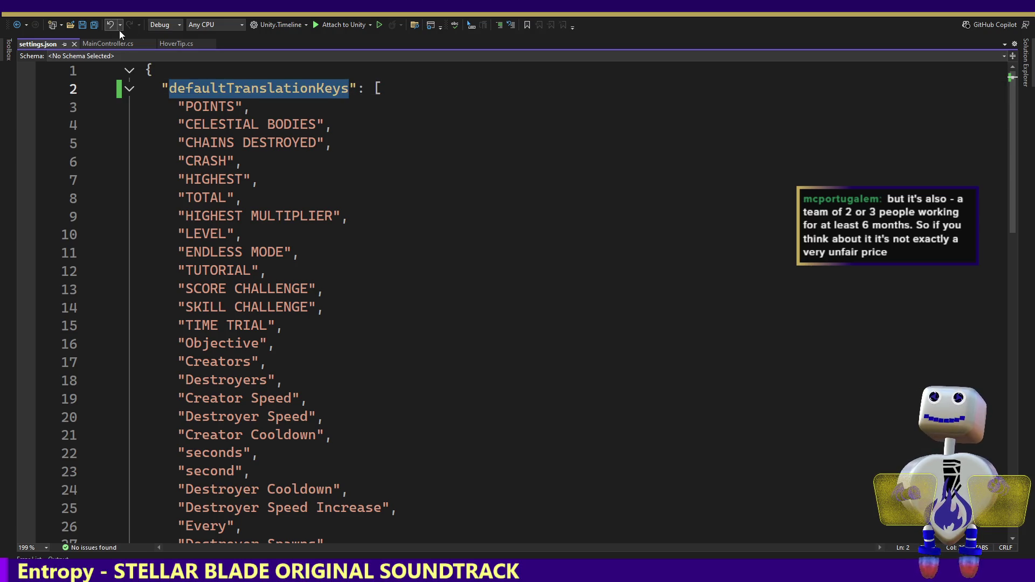
left_click(114, 42)
double_click(415, 217)
- Paste defaultTranslationKeys over the DEFAULTTRANSLATIONKEYS property name in MainController.cs
key("ctrl+v")
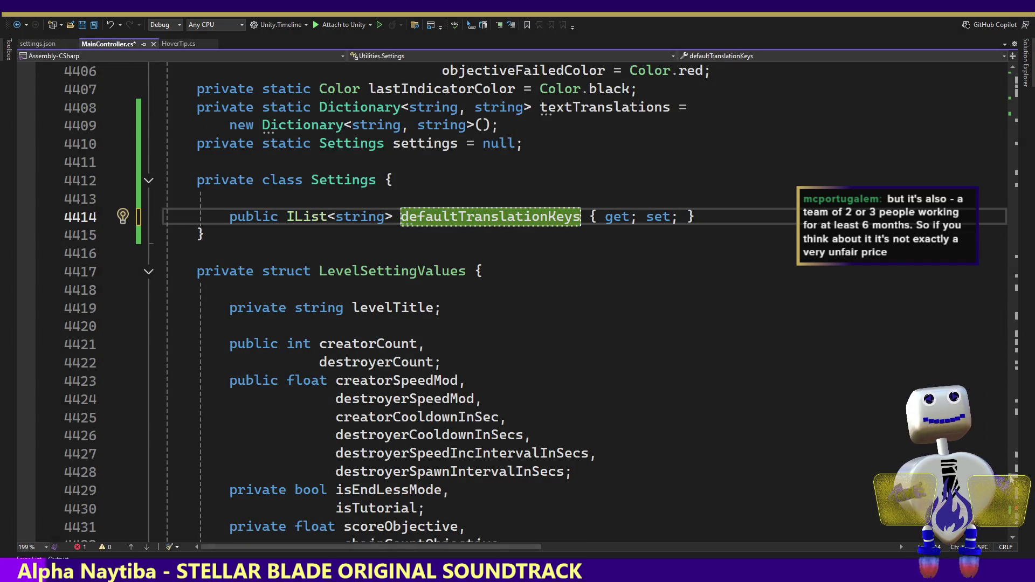
left_click_drag(1018, 507, 1019, 512)
key("ctrl+z")
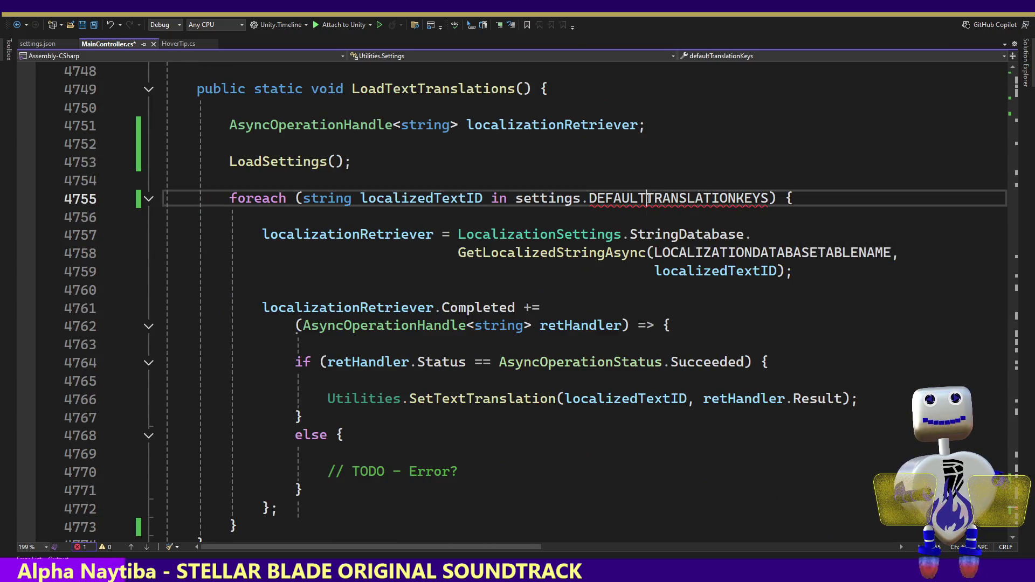
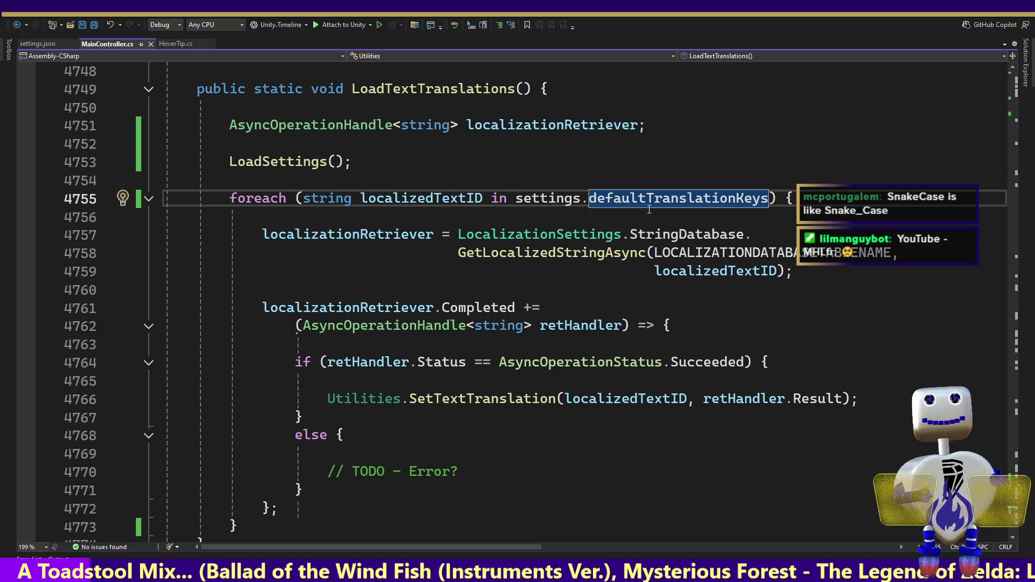
- Show the Quick Info tooltip for defaultTranslationKeys in the LoadTextTranslations code
mouse_move(633, 202)
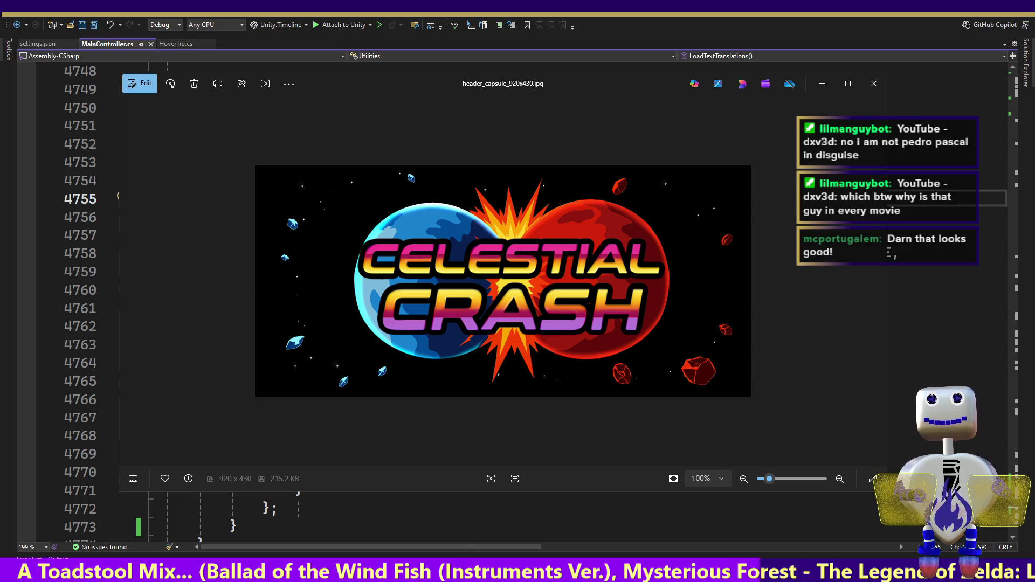
- Reposition the header capsule window, advance to the next capsule, then place the library_hero_3840x1240.png window
left_click_drag(358, 431, 370, 90)
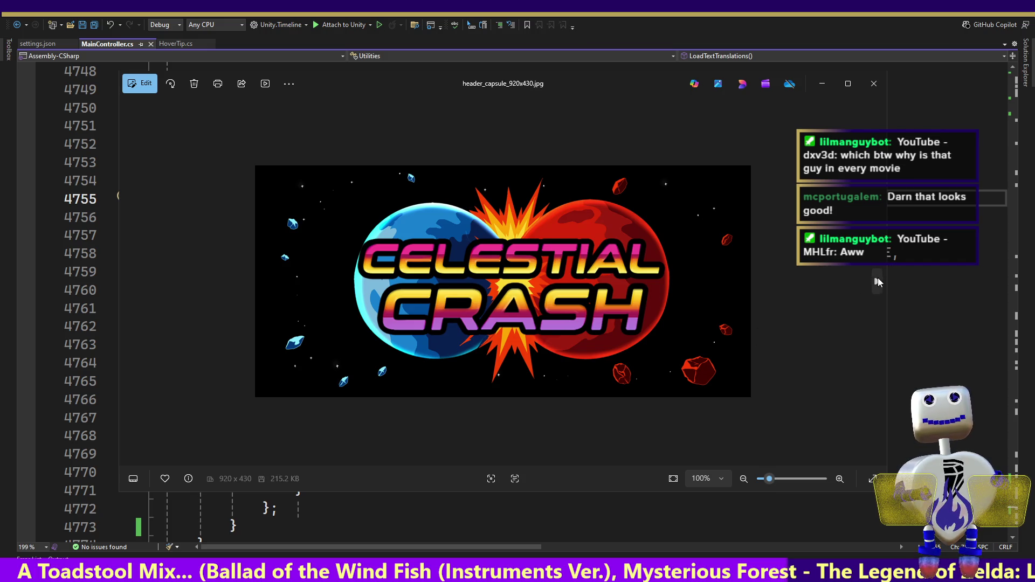
left_click(877, 281)
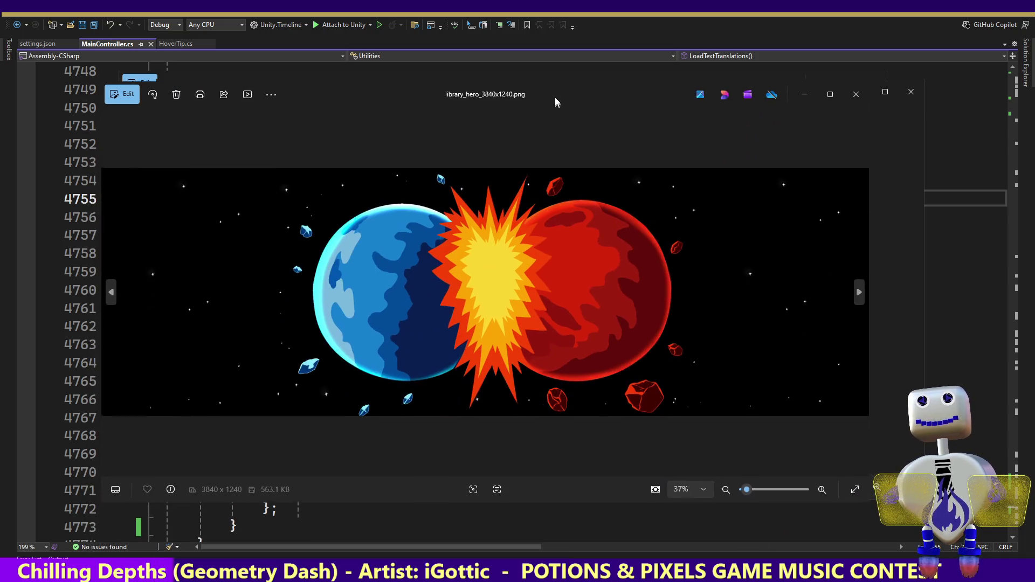
left_click_drag(555, 97, 574, 72)
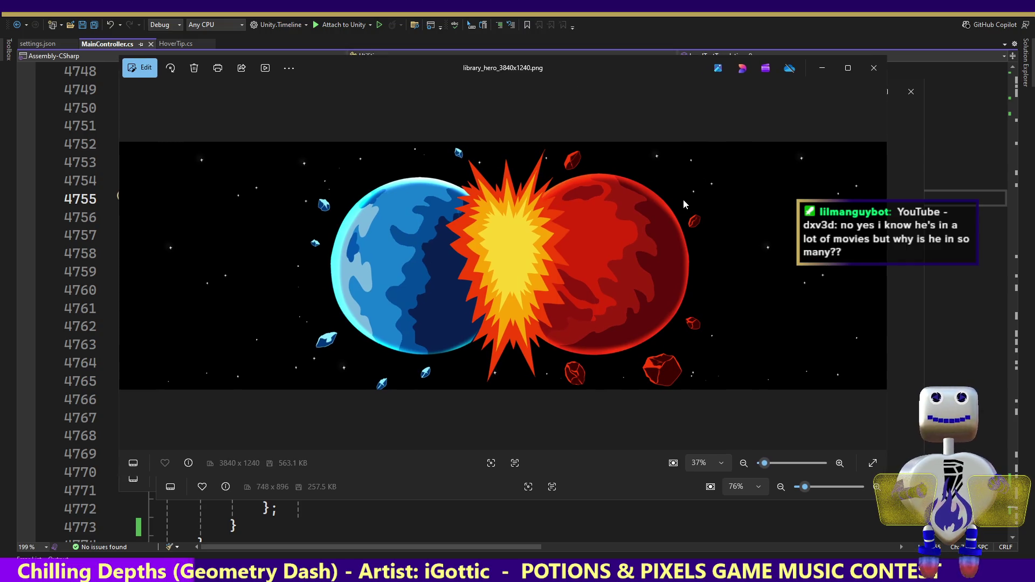